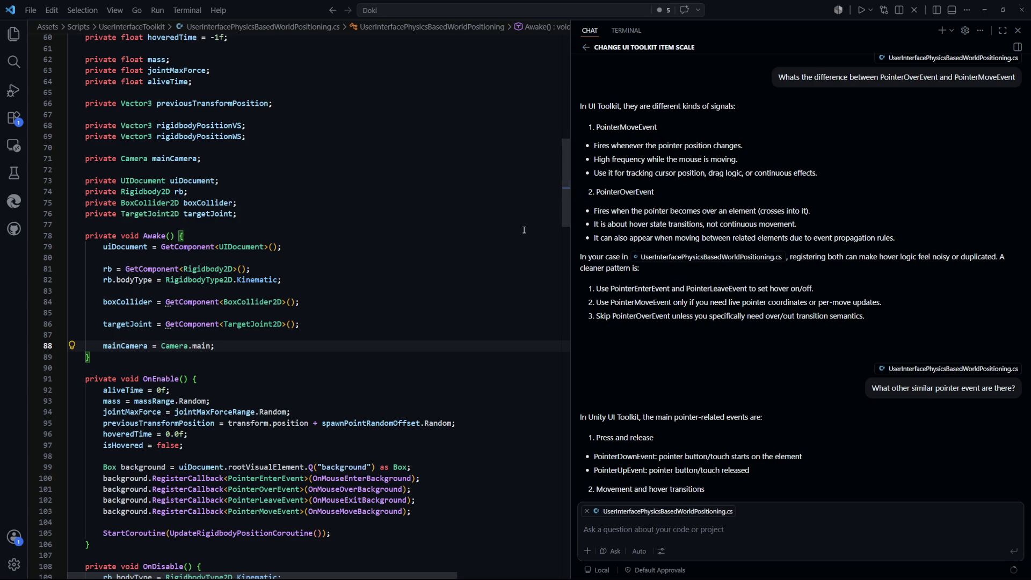
Look over UserInterfacePhysicsBasedWorldPositioning.cs from Awake's component setup to the end, then return to Unity.
left_click(493, 267)
scroll(510, 253, "up", 8)
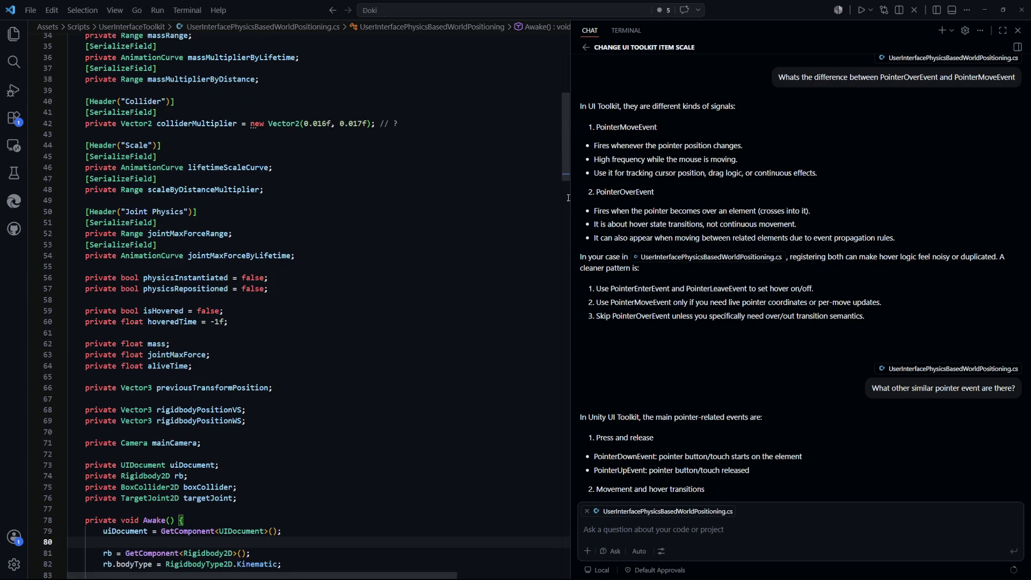
left_click_drag(566, 143, 549, 492)
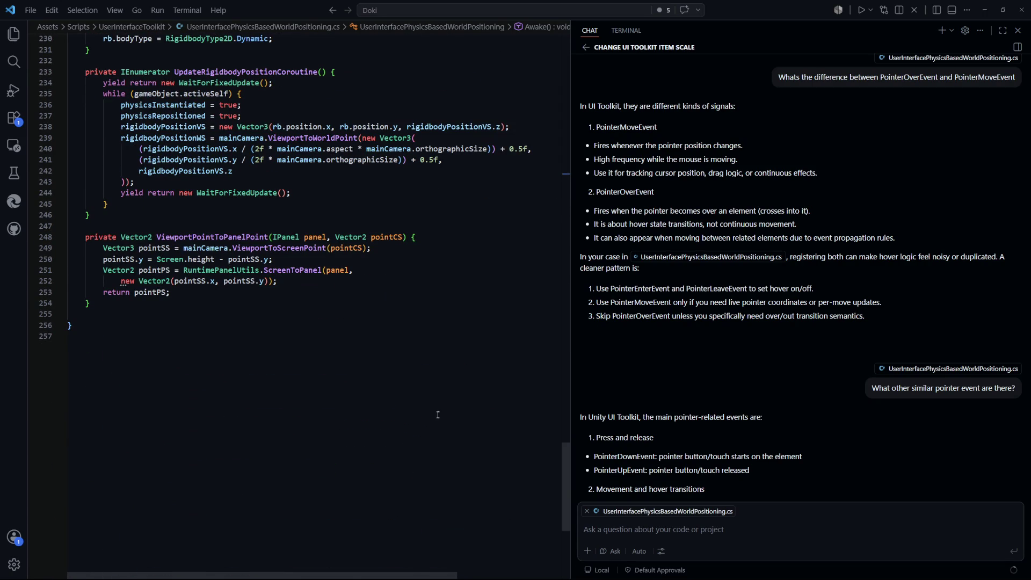
left_click(432, 461)
key("alt+Tab")
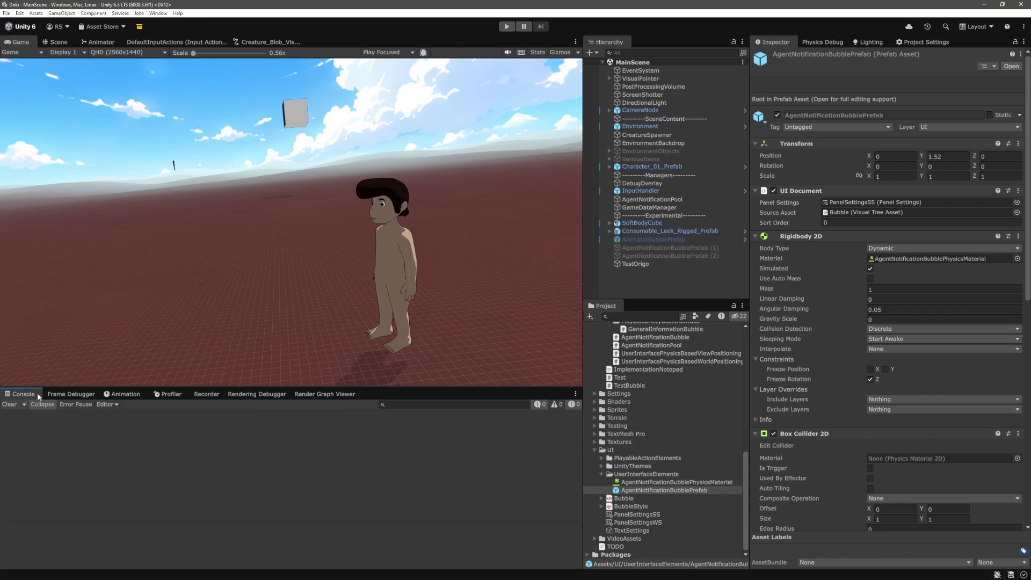
Enter Play mode so Energy and Focus bubbles stack above the walking character.
left_click(507, 26)
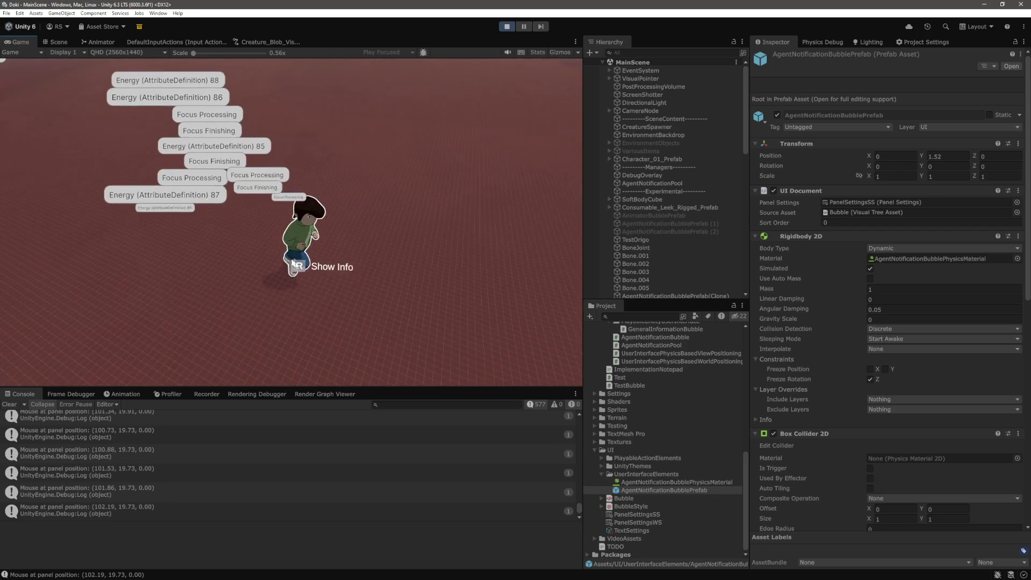
mouse_move(311, 269)
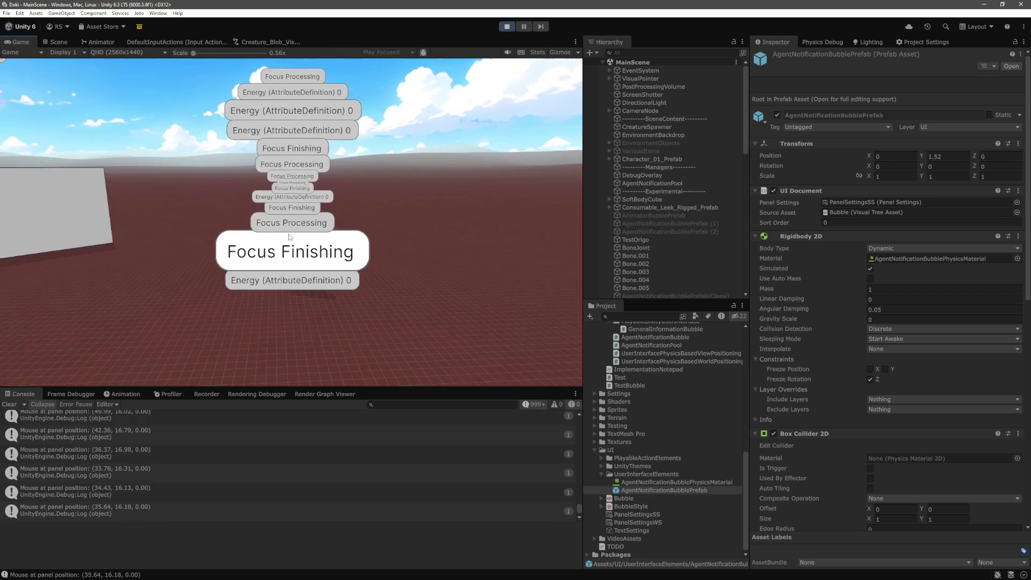
Scroll the Hierarchy down to the AgentNotificationBubblePrefab(Clone) entries.
scroll(663, 232, "down", 10)
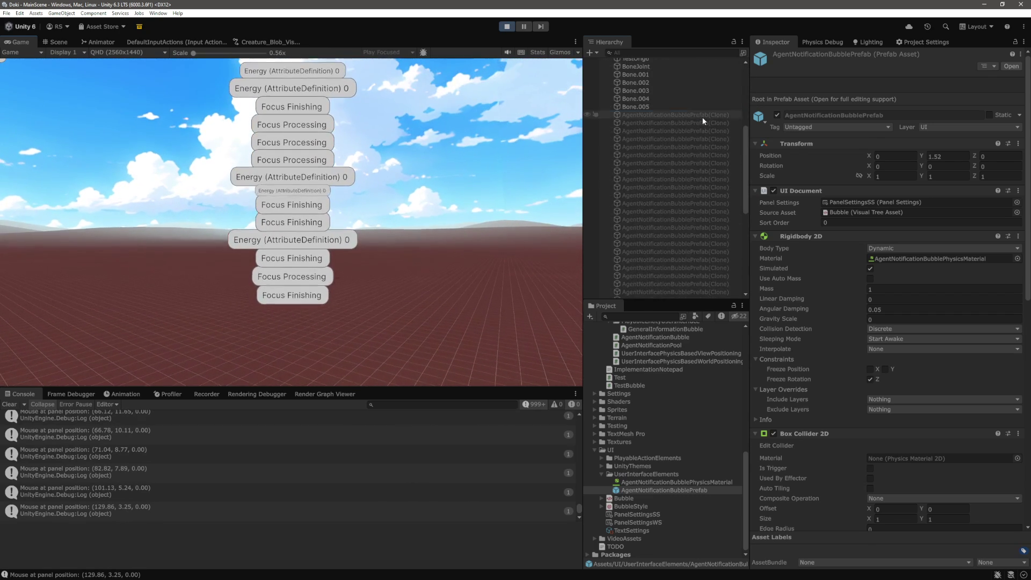
Select all bubble clones and switch their Rigidbody 2D Collision Detection to Continuous, then back to Discrete.
left_click(696, 234)
left_click(696, 237, "shift")
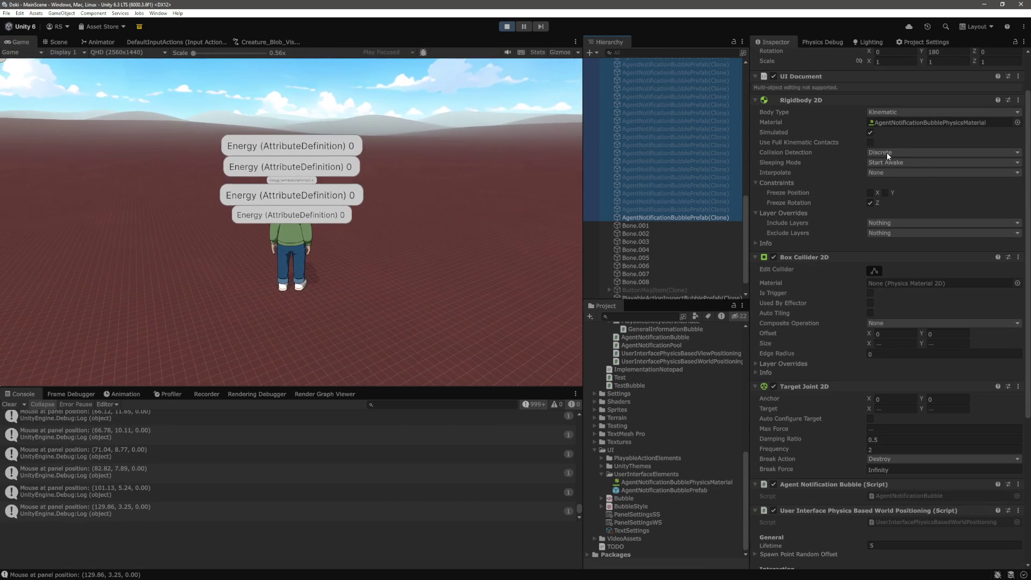
left_click(887, 153)
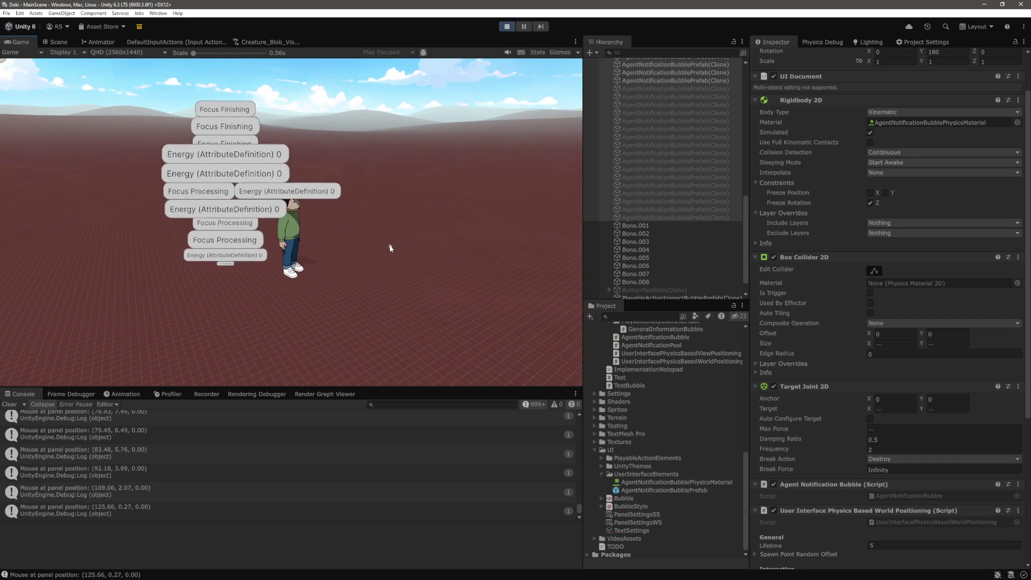
left_click(889, 152)
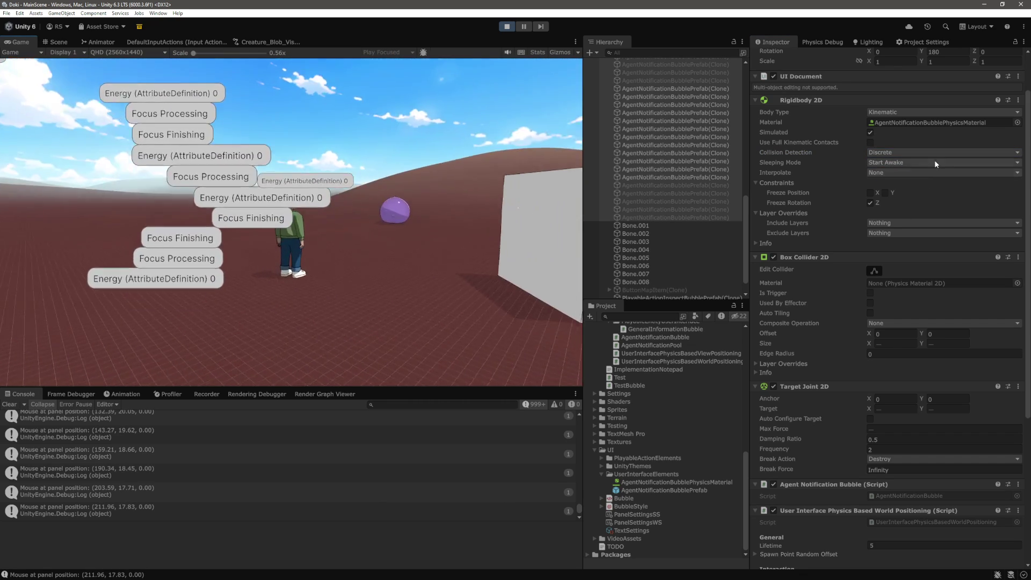
left_click(908, 170)
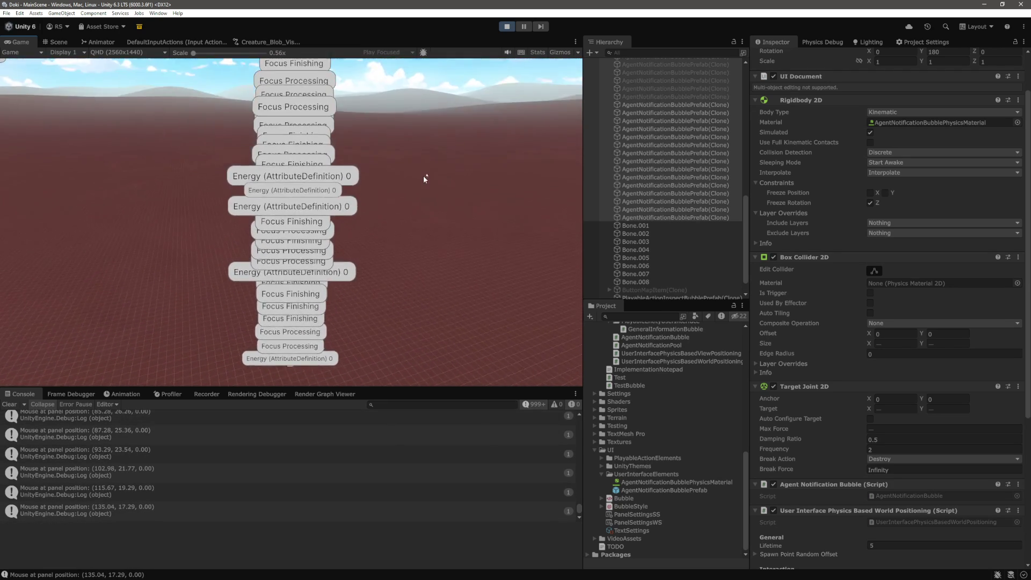
Trigger the character's action, set the clones' Rigidbody 2D Interpolate to Extrapolate, then exit Play mode.
mouse_move(298, 252)
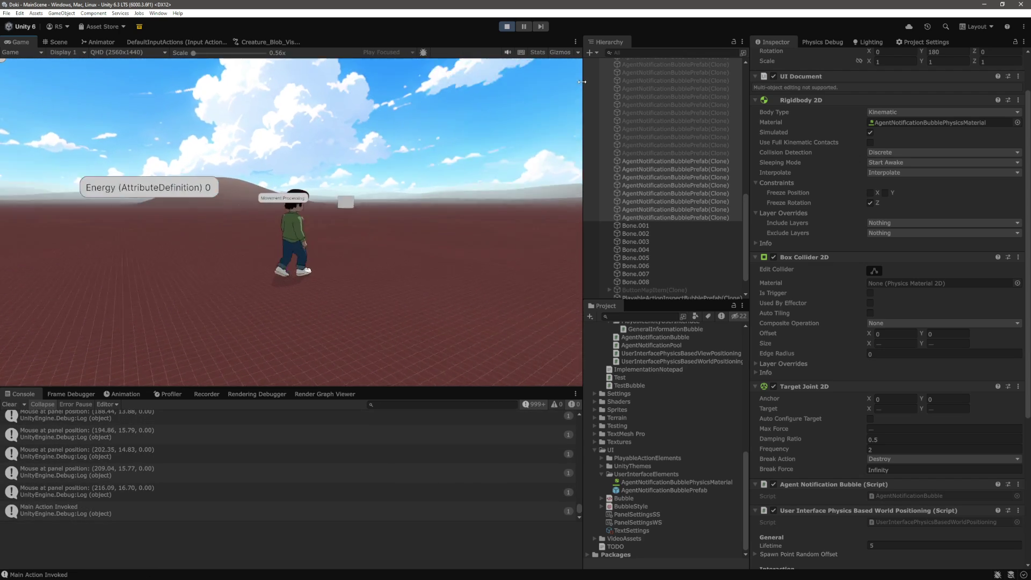
left_click(563, 141)
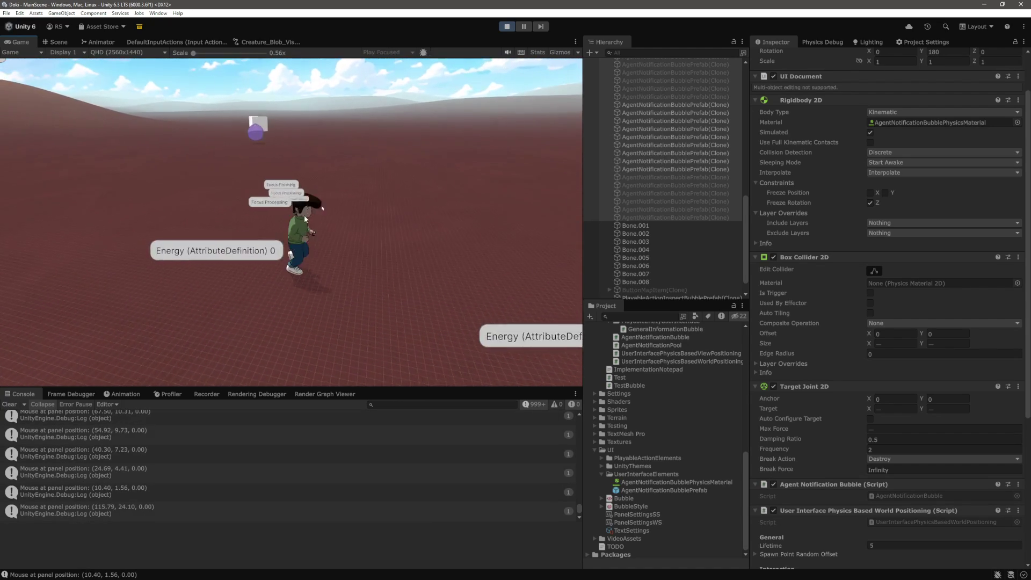
left_click(892, 172)
left_click(893, 200)
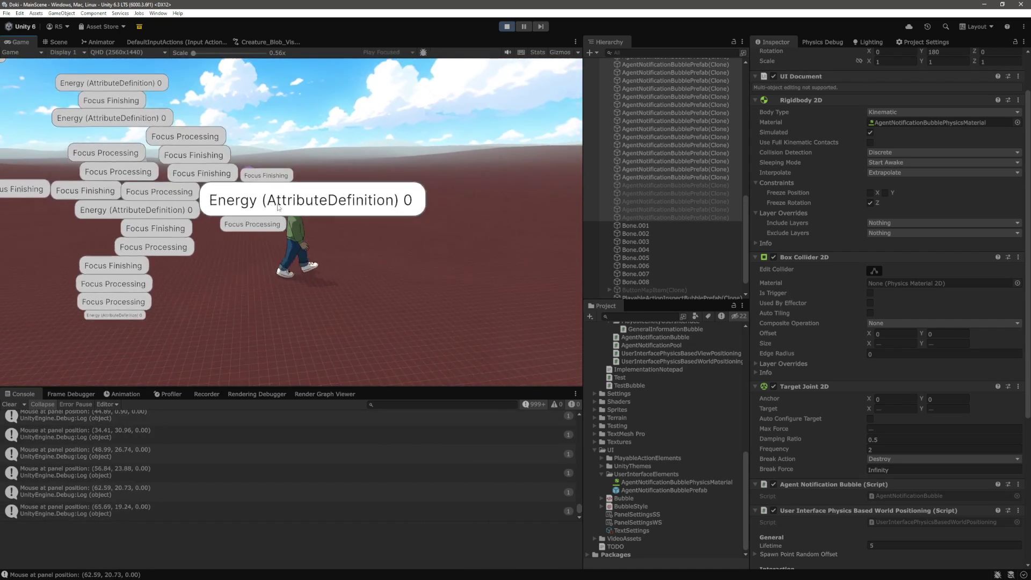
key("ctrl+p")
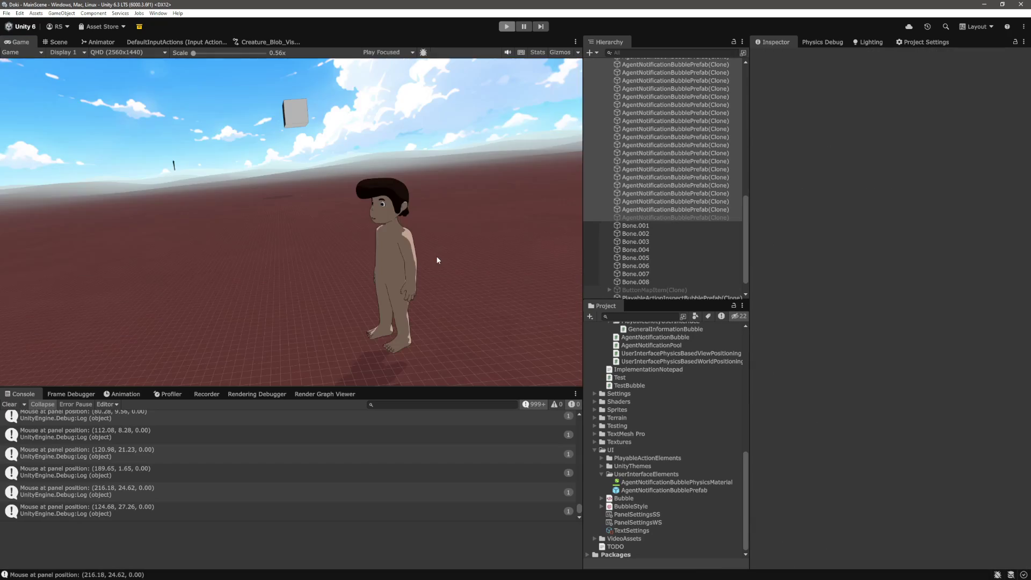
Back in VS Code, scroll to the Joint Physics fields of the positioning script.
key("alt+Tab")
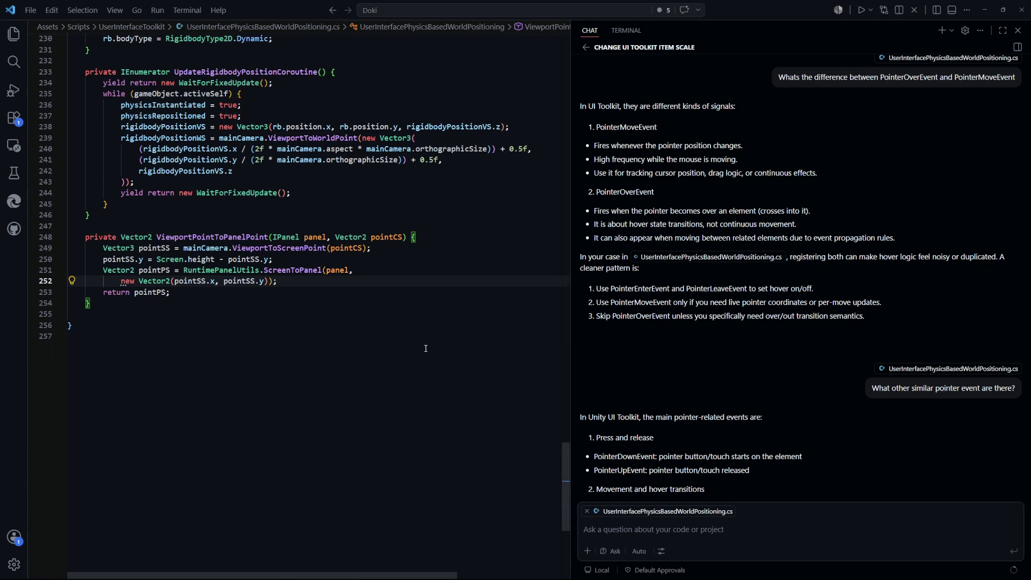
scroll(426, 349, "up", 9)
mouse_move(564, 436)
left_mouse_down()
mouse_move(571, 75)
mouse_move(572, 99)
left_mouse_up()
scroll(202, 214, "down", 4)
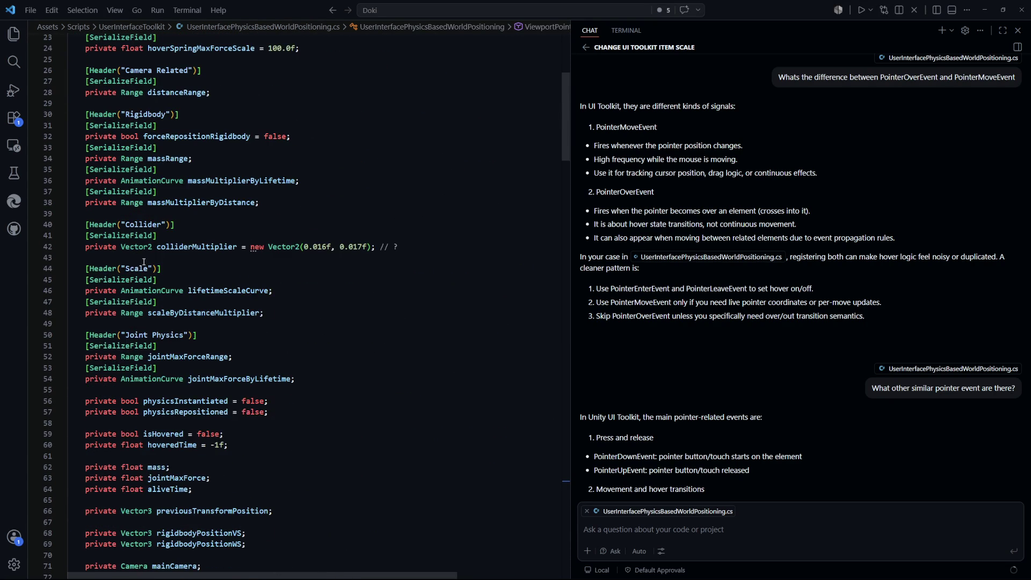
scroll(212, 342, "up", 1)
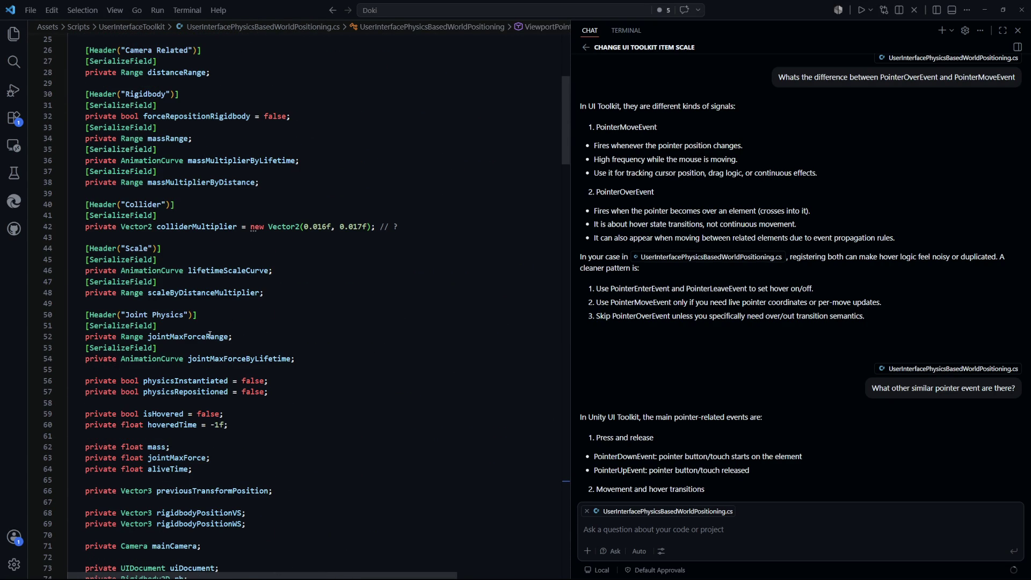
scroll(321, 365, "down", 2)
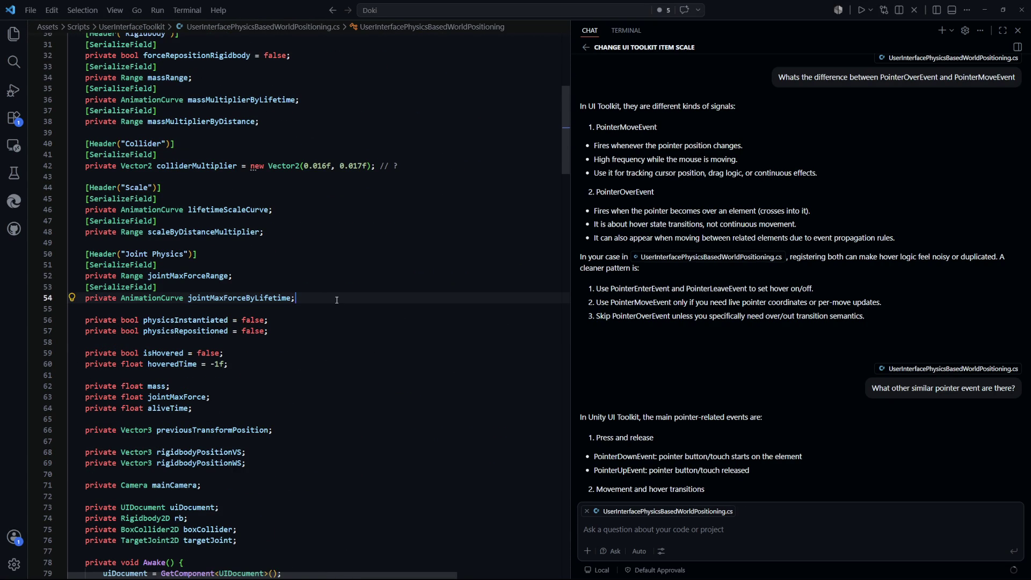
Start a new Range field below jointMaxForceByLifetime using the name suggestions.
key("Return")
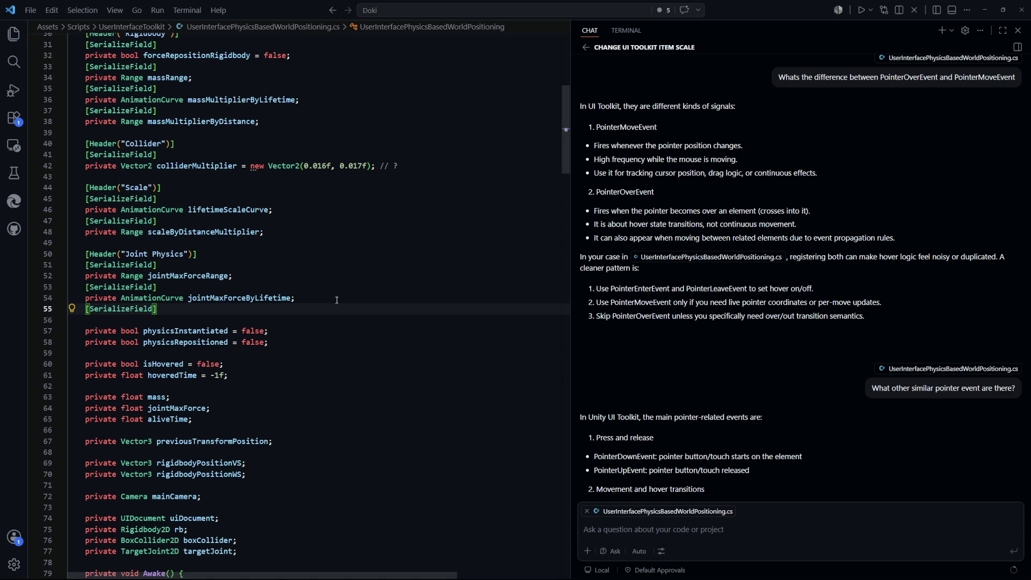
key("Return")
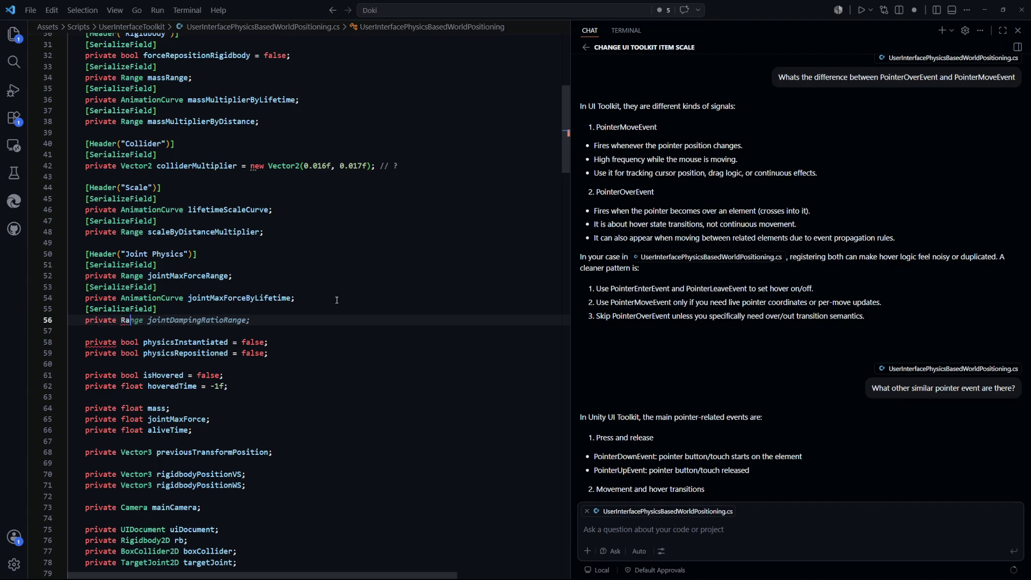
key("ctrl+space")
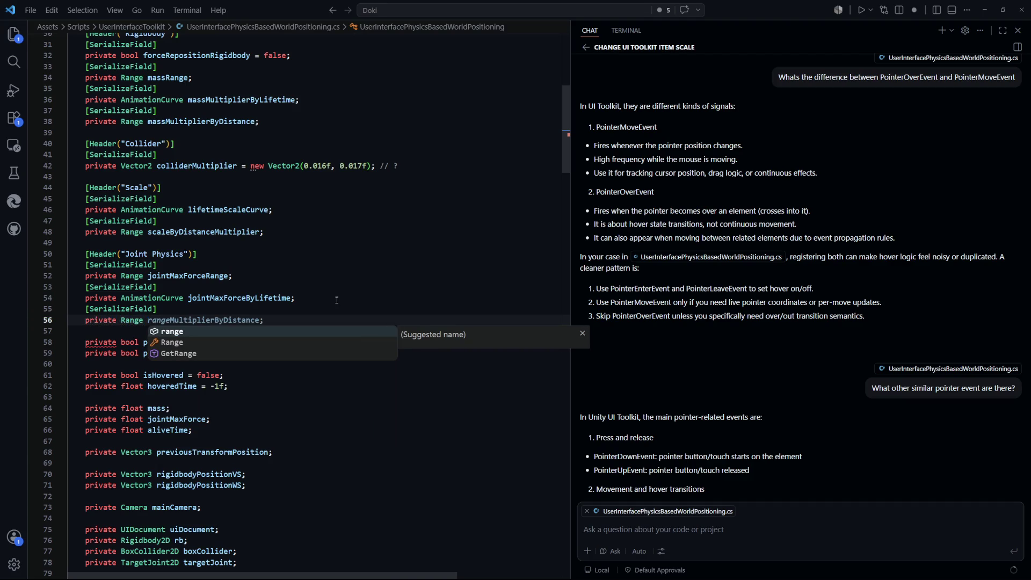
type("jointMaxForc")
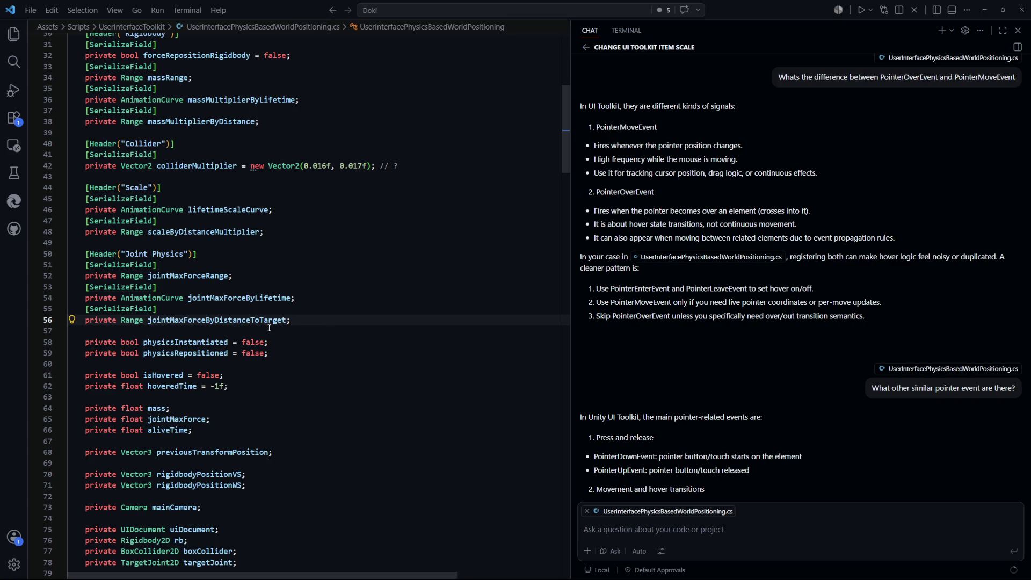
Begin a 'private Range joint' line after jointMaxForceByDistanceToTarget, then delete the unfinished declaration.
left_click_drag(306, 324, 87, 321)
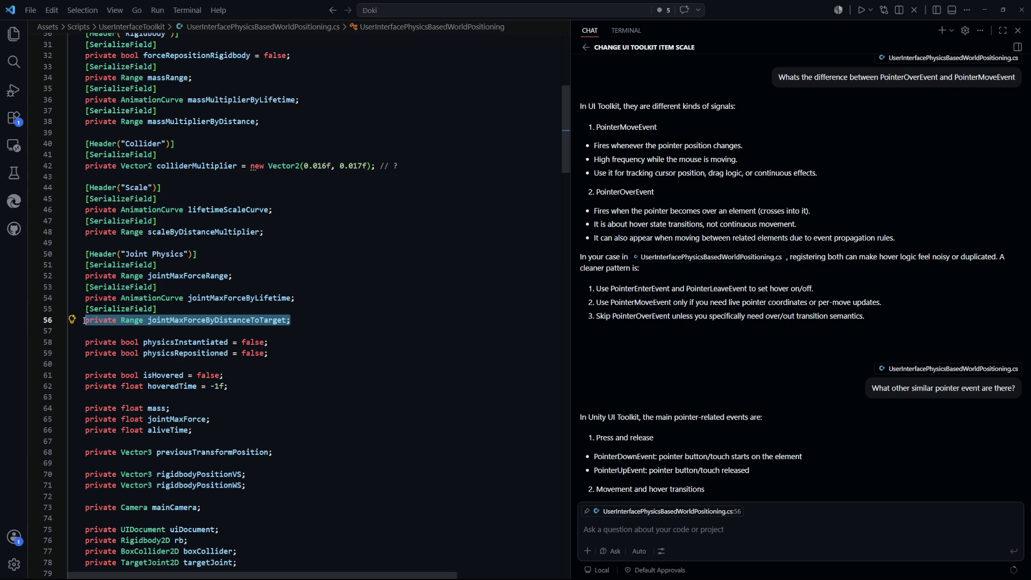
left_click(323, 320)
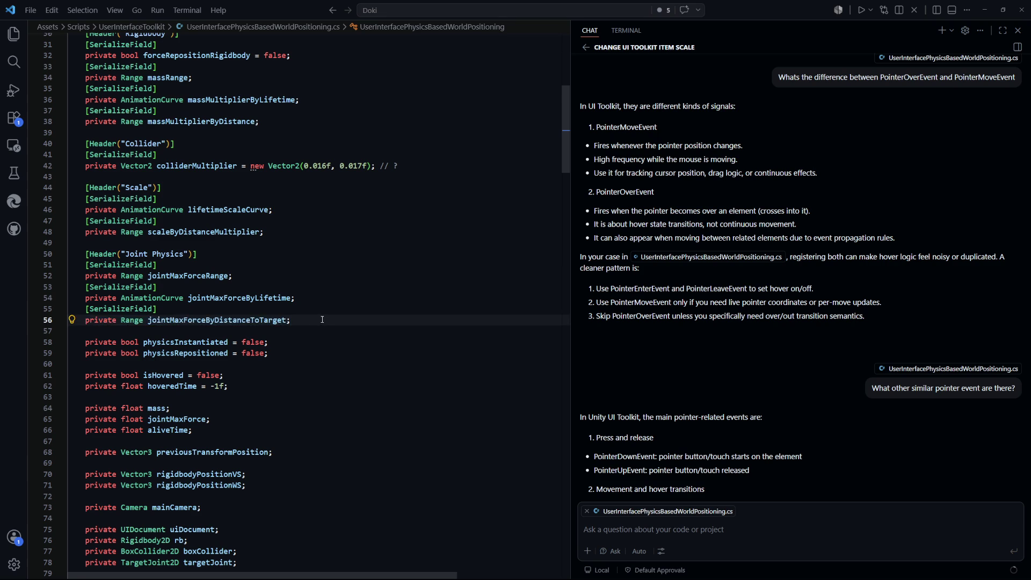
key("Return")
type("priv")
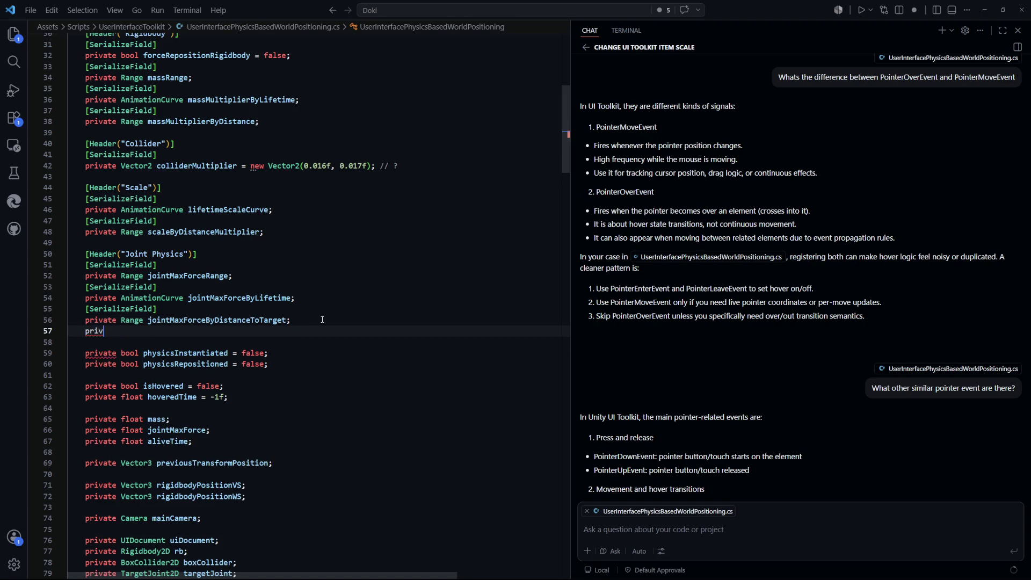
type("ate Range ")
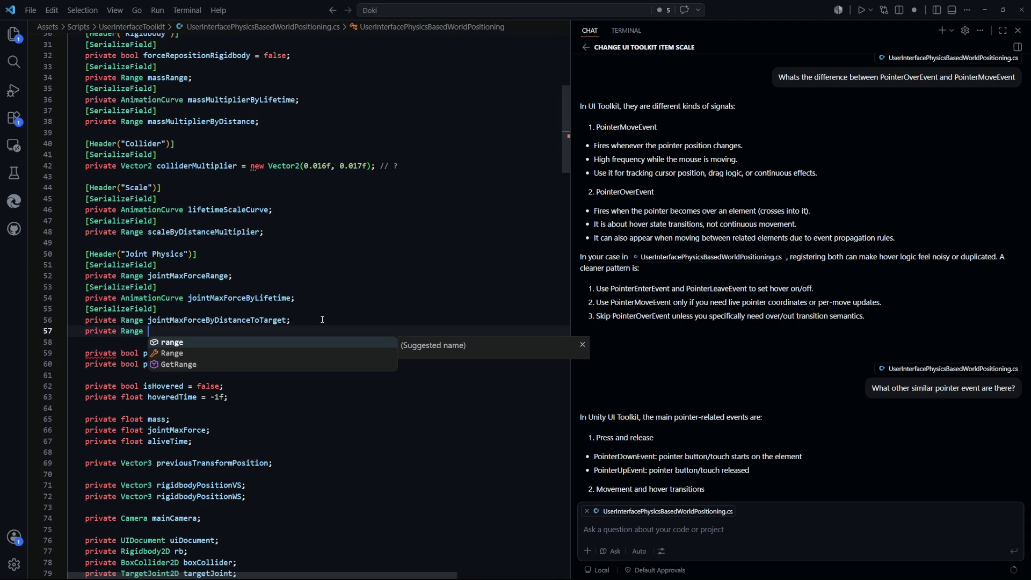
type("joint")
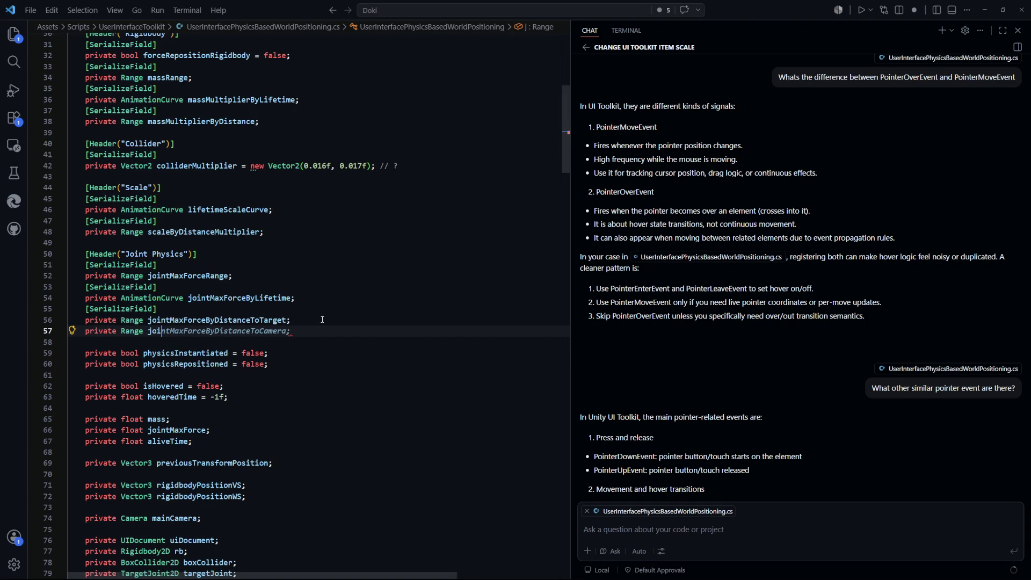
key("BackSpace")
key("BackSpace")
key("BackSpace")
key("alt+Tab")
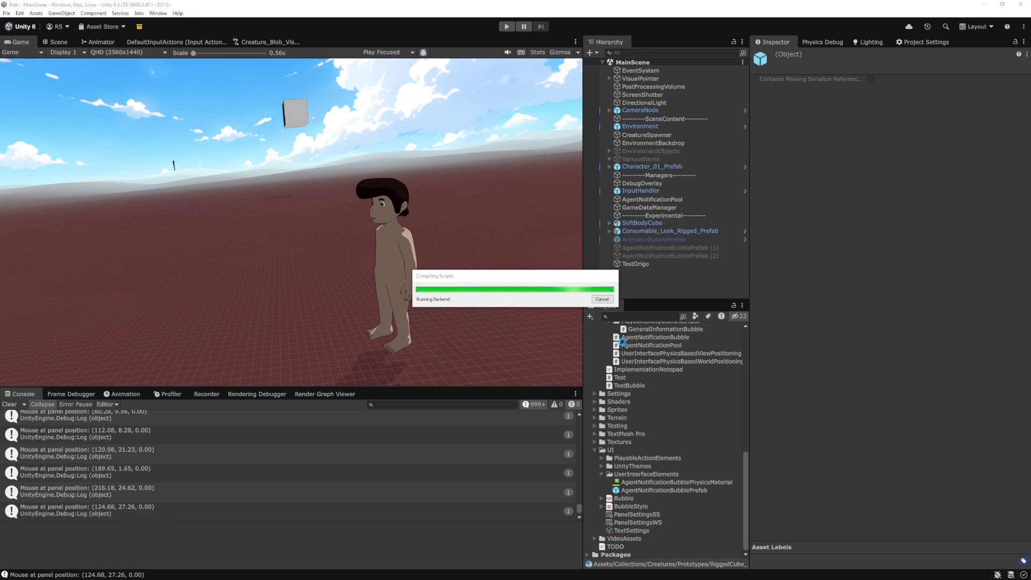
Inspect the bubble prefab's Target Joint 2D (Max Force 1000, Damping 0.5, Frequency 2), keeping Break Action Destroy.
left_click(675, 490)
scroll(863, 368, "down", 15)
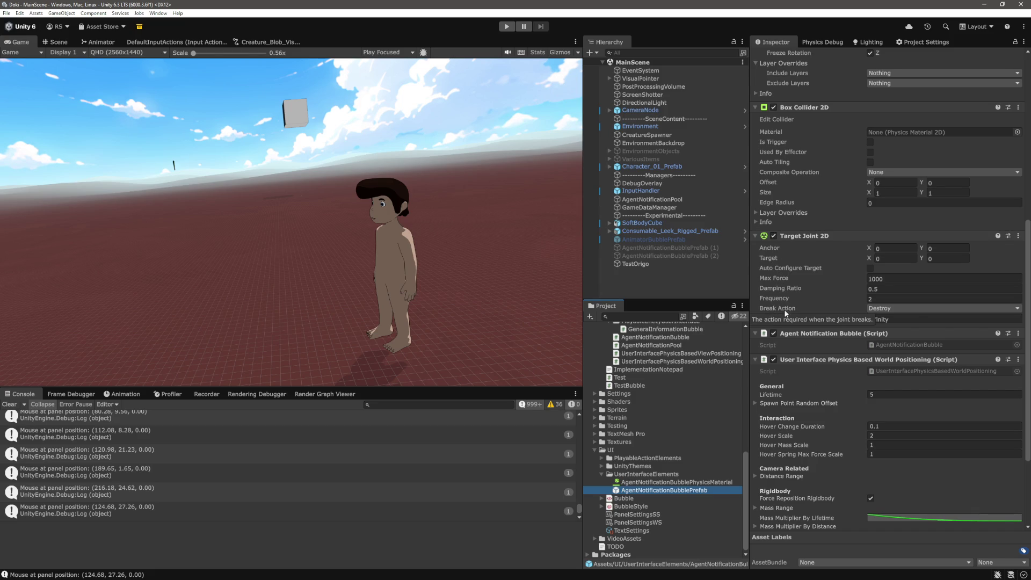
left_click(903, 313)
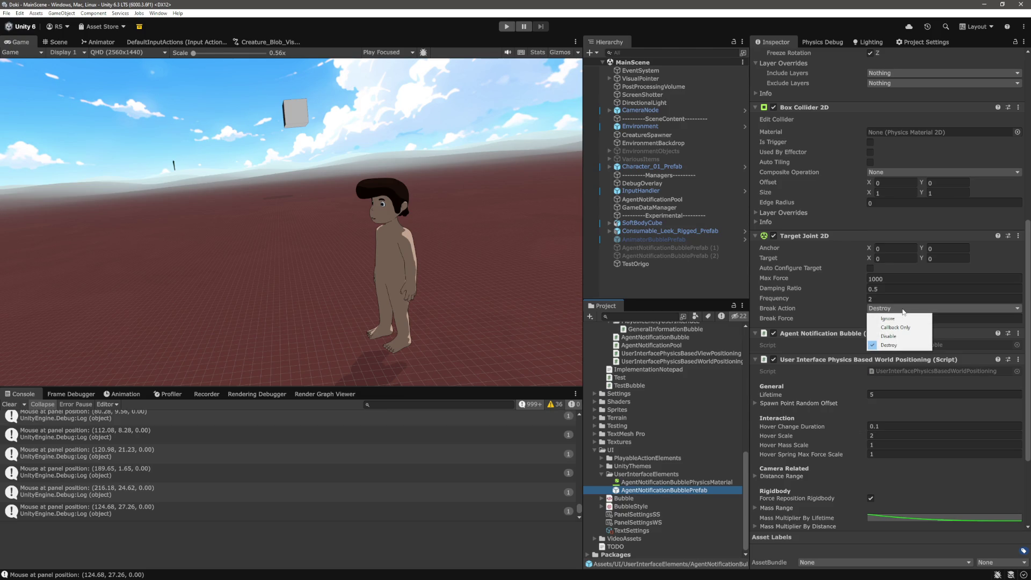
left_click(1027, 302)
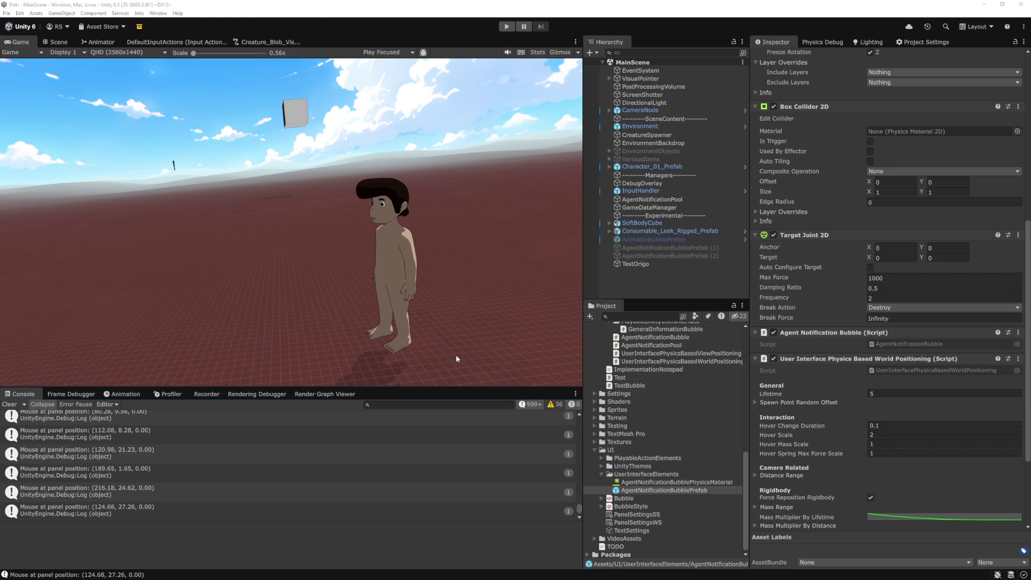
key("alt+Tab")
left_click(619, 26)
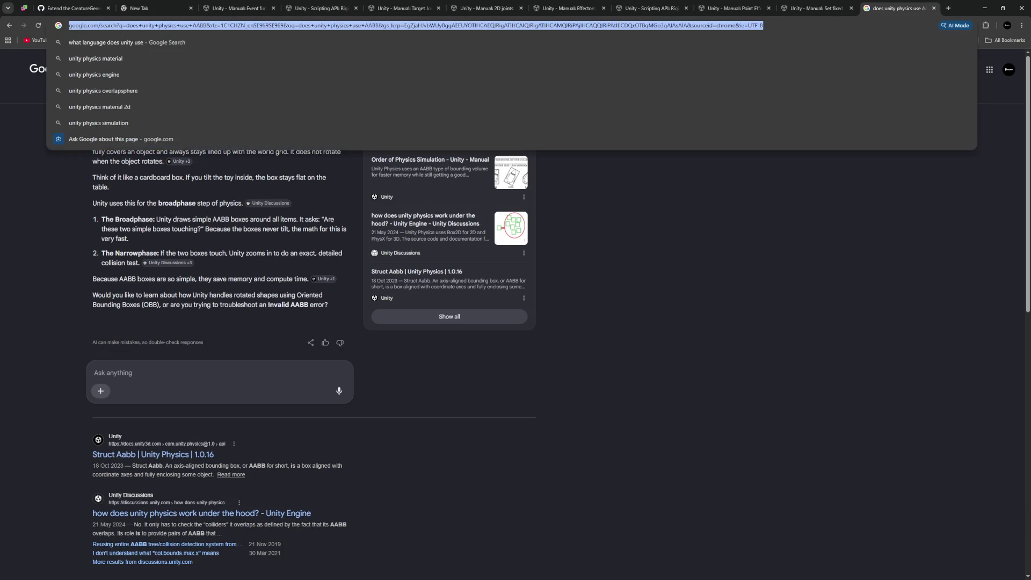
Search Google for 'targetjoint2d' and open the Unity Scripting API TargetJoint2D page.
type("targetjoint2d")
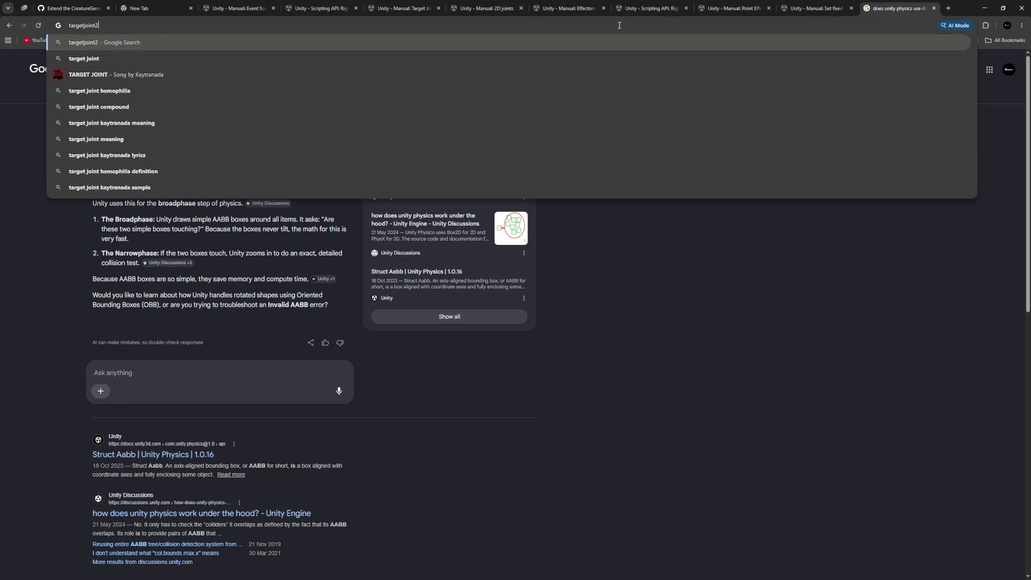
key("Return")
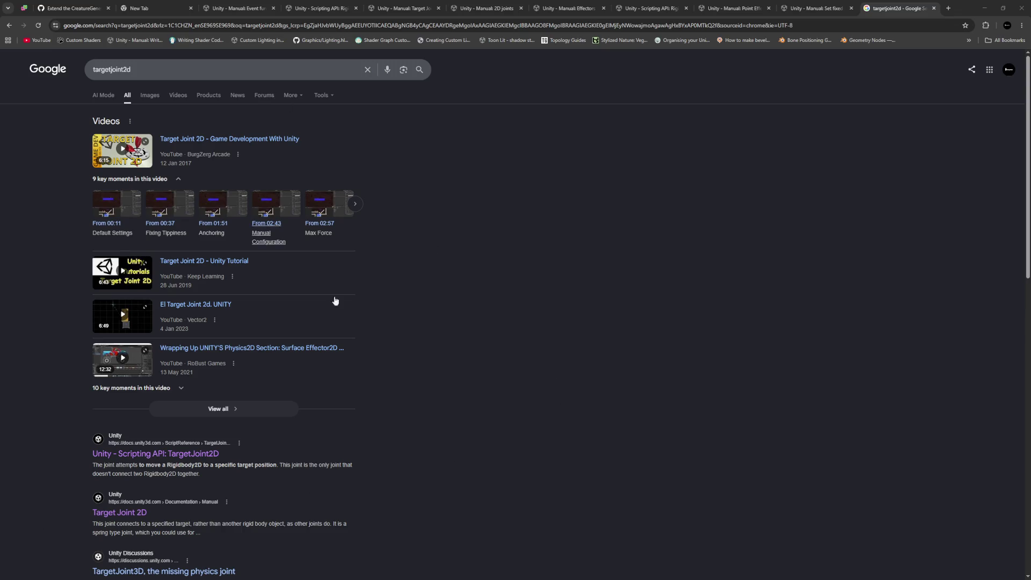
scroll(279, 368, "down", 2)
left_click(189, 319)
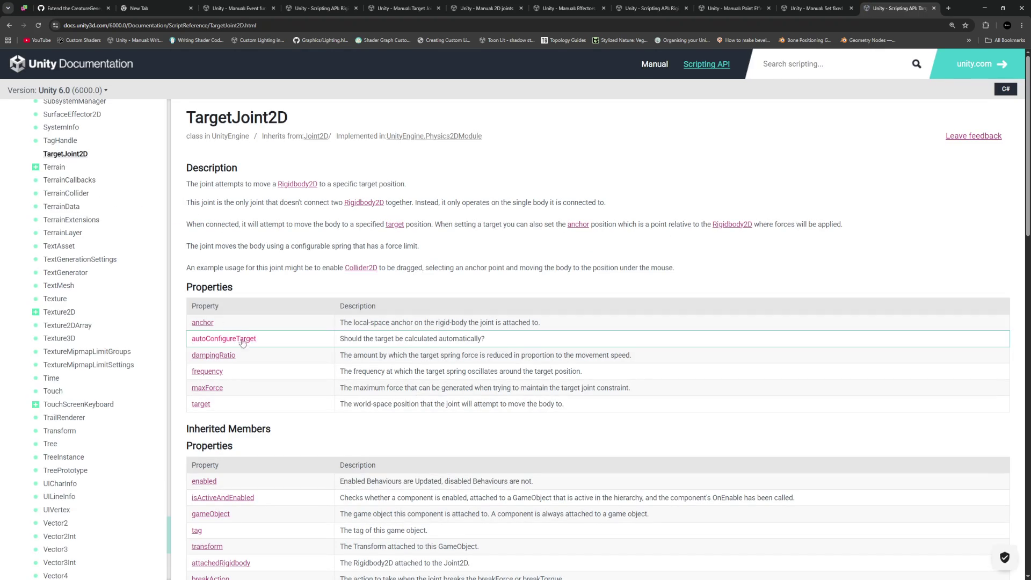
scroll(352, 335, "down", 3)
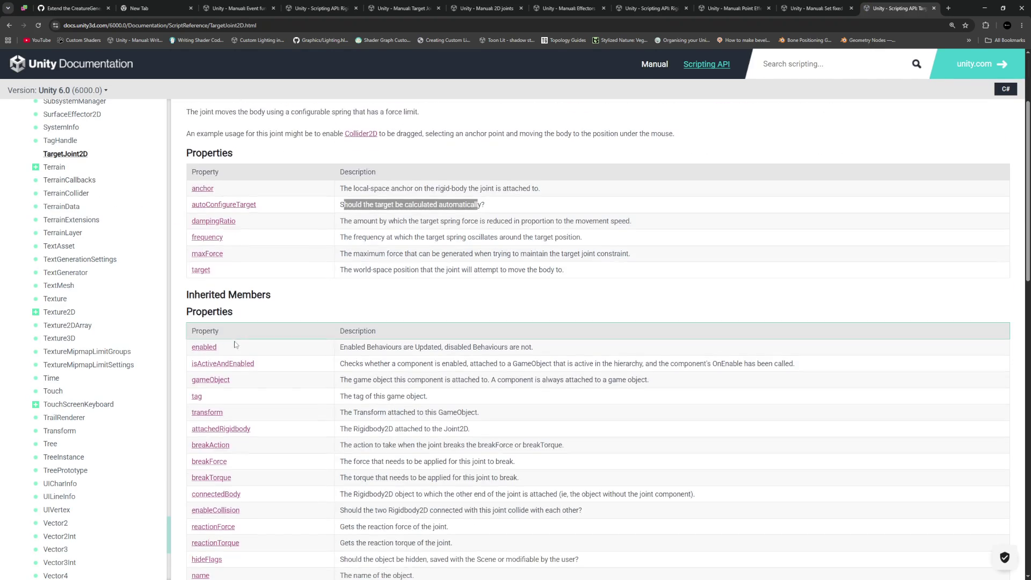
left_click_drag(348, 220, 626, 220)
left_click(607, 231)
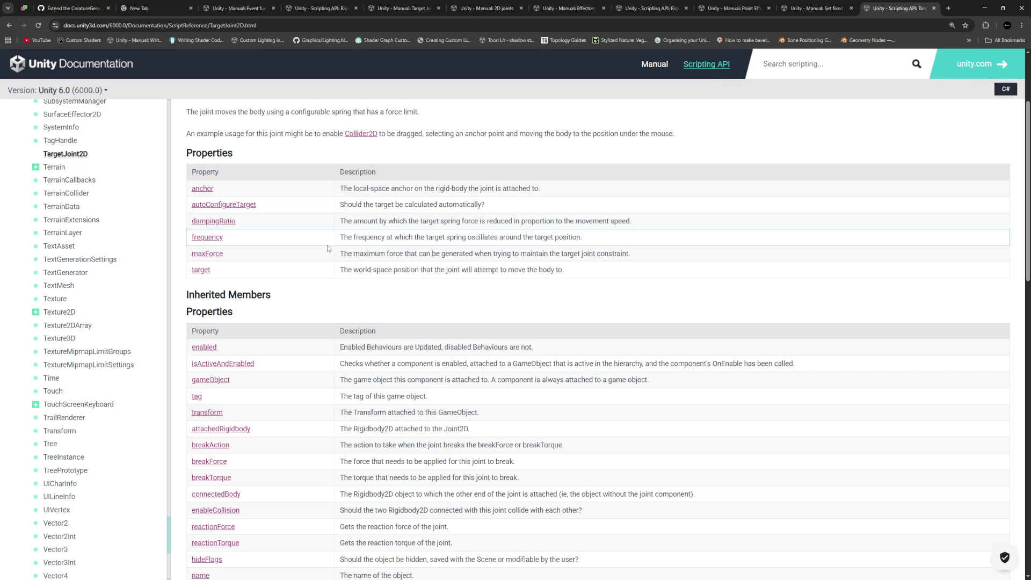
left_click_drag(350, 238, 573, 236)
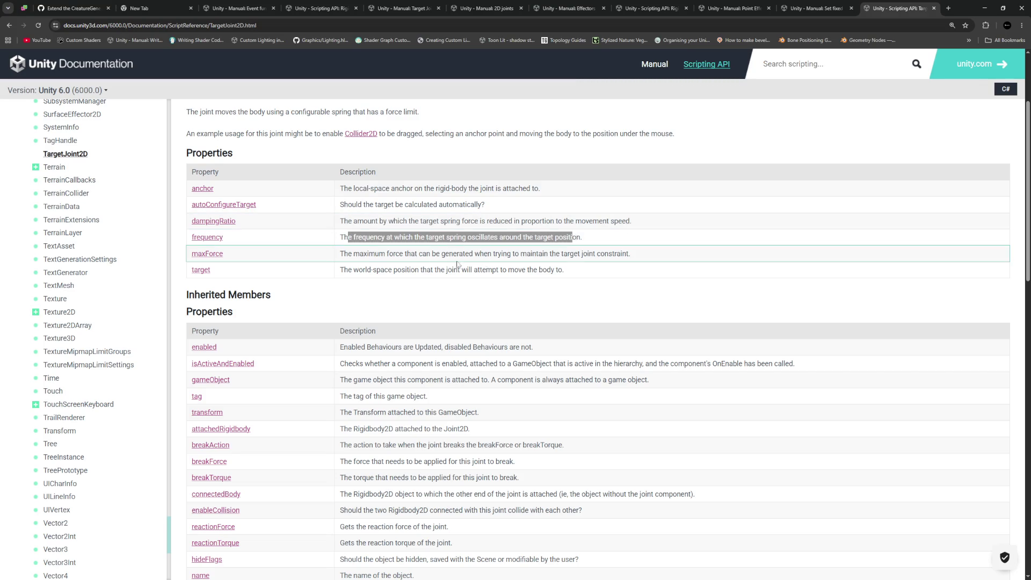
left_click(366, 252)
left_click_drag(344, 254, 640, 262)
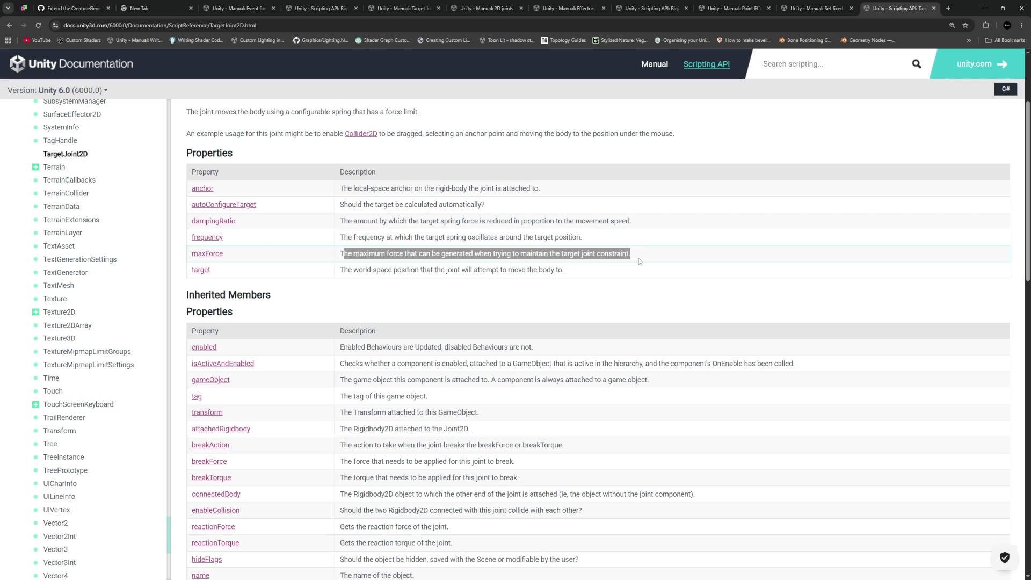
left_click(640, 261)
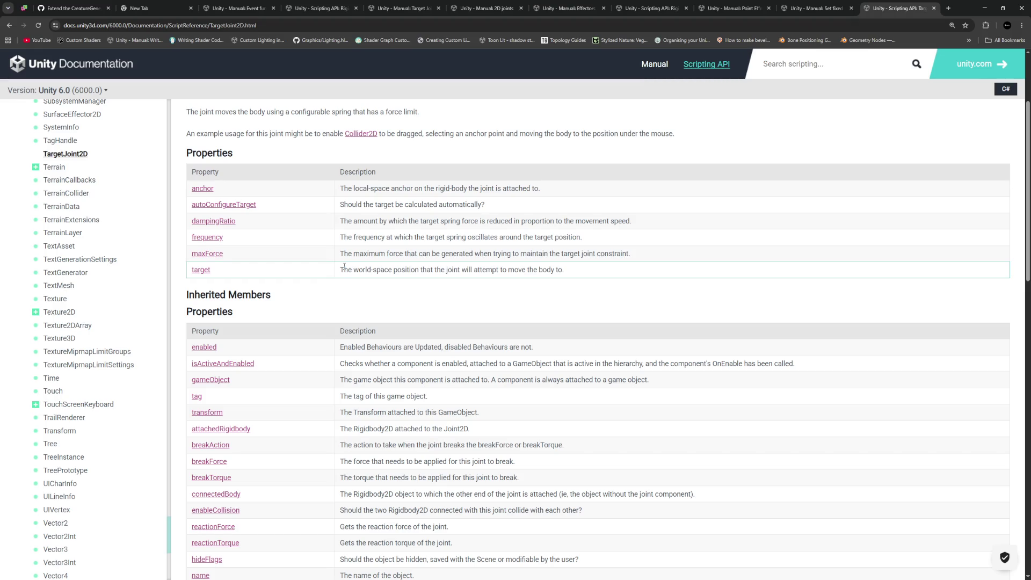
left_click_drag(344, 270, 568, 275)
left_click(569, 276)
scroll(429, 269, "down", 3)
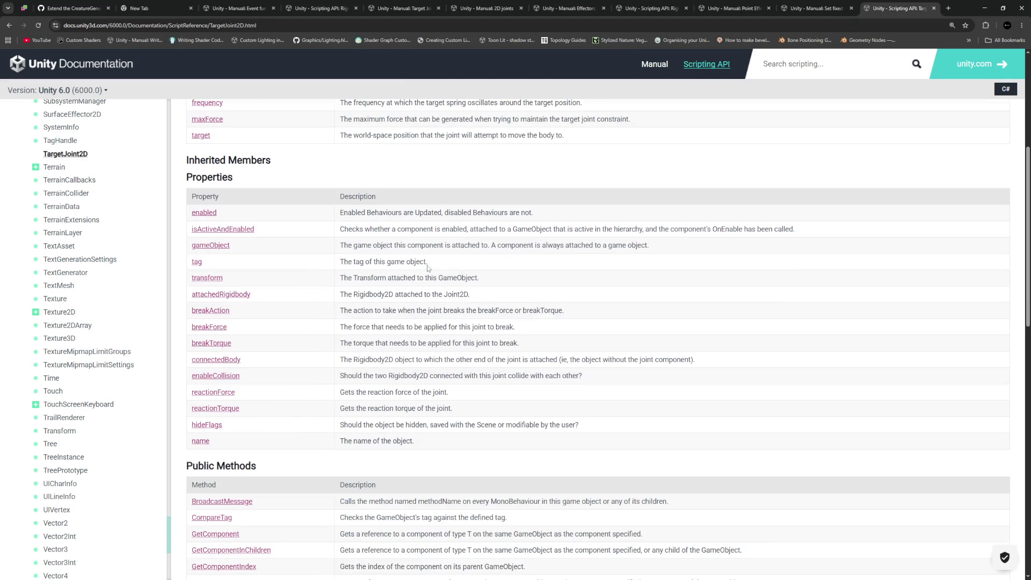
scroll(344, 260, "up", 3)
left_click_drag(342, 256, 573, 255)
scroll(333, 303, "down", 3)
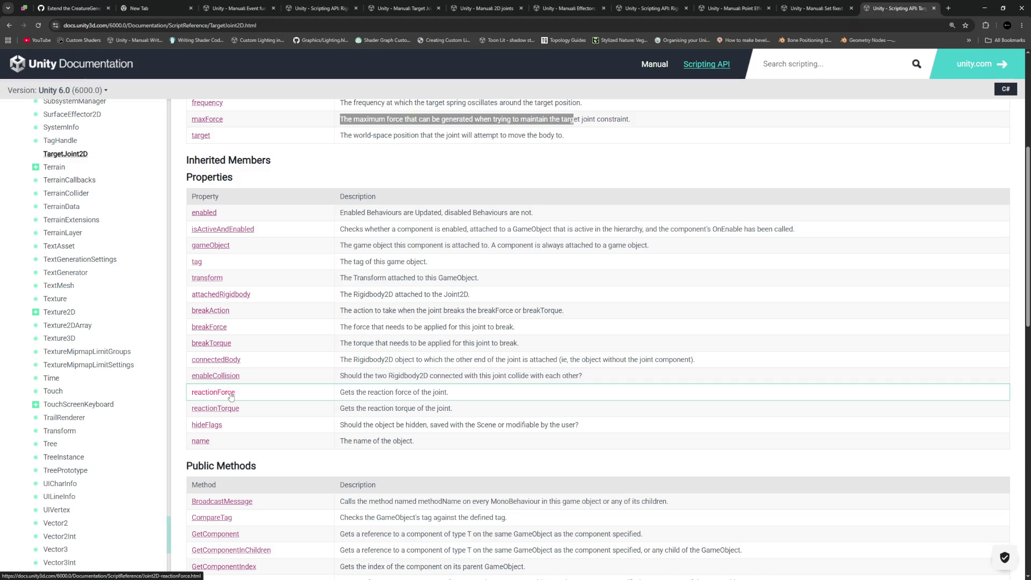
scroll(231, 397, "down", 10)
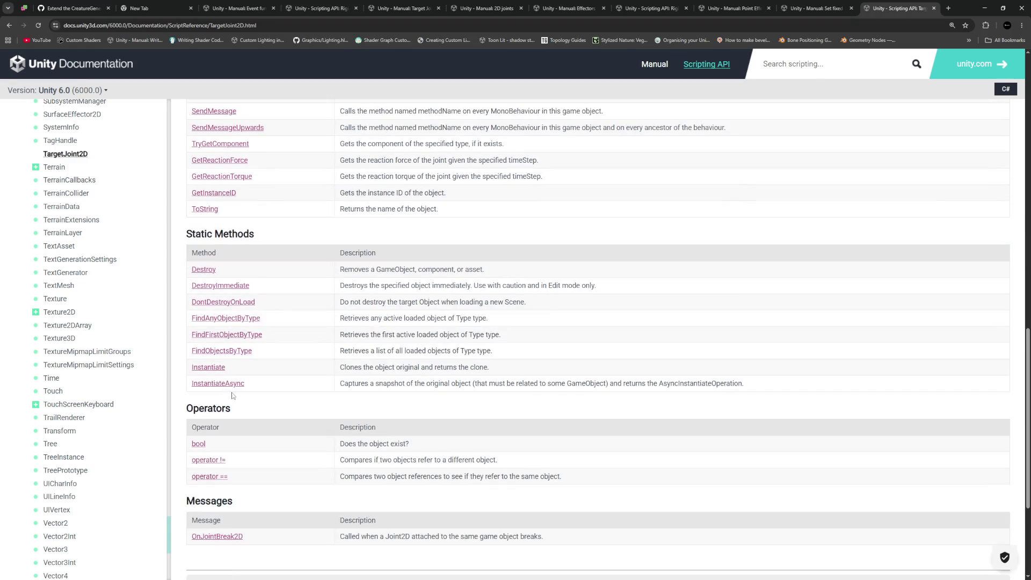
scroll(324, 407, "up", 8)
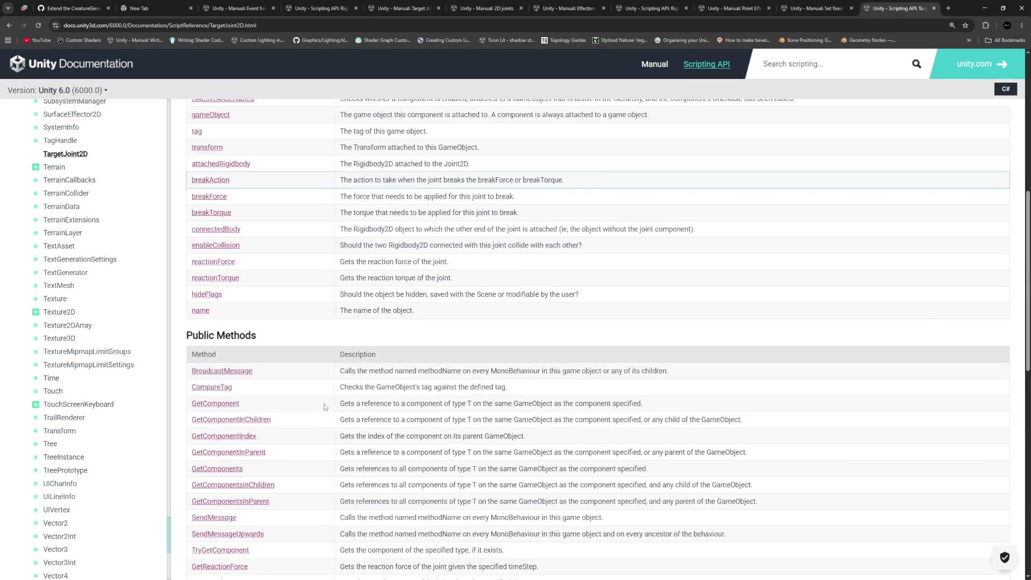
scroll(324, 407, "up", 3)
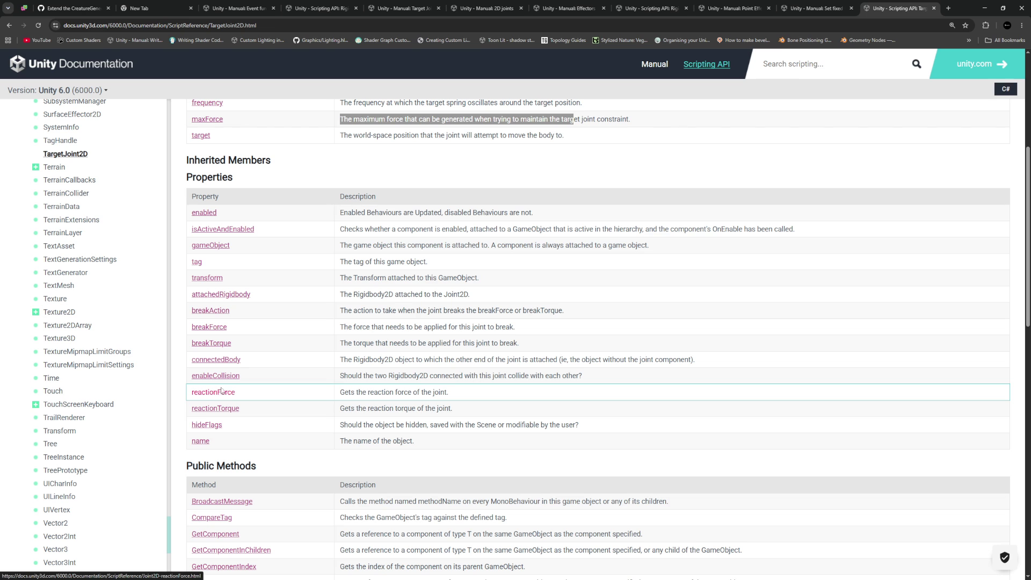
scroll(279, 359, "up", 2)
scroll(278, 359, "down", 2)
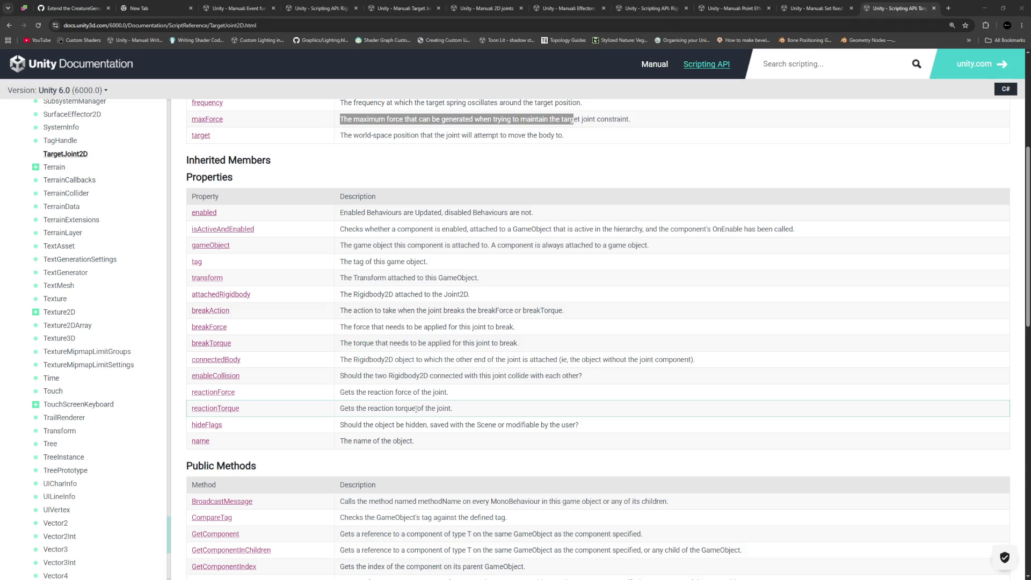
key("alt+Tab")
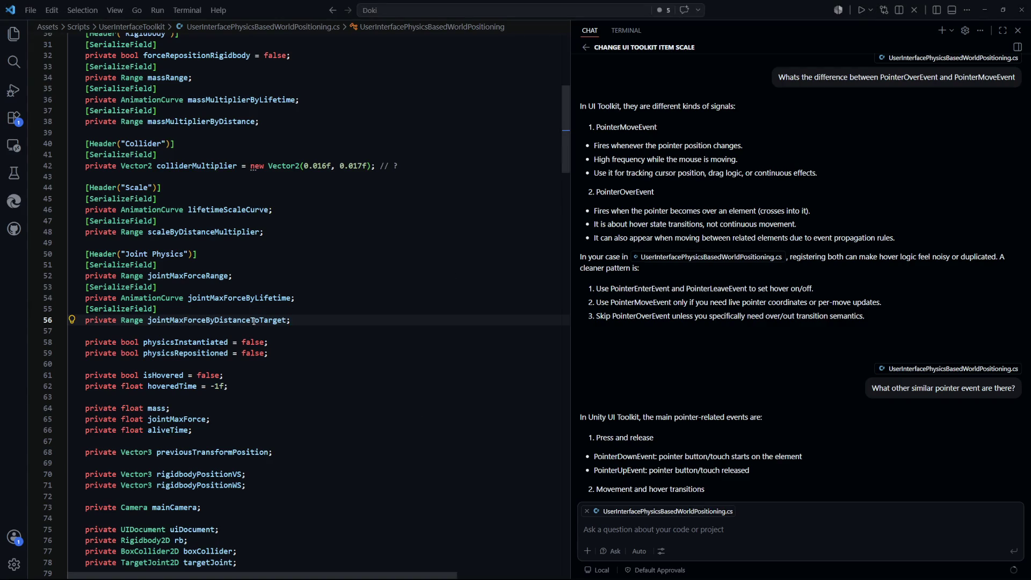
Add '[SerializeField] private float jointMaxDistanceFromTarget = 0.5f;' after jointMaxForceByDistanceToTarget.
key("Return")
type("[Seria")
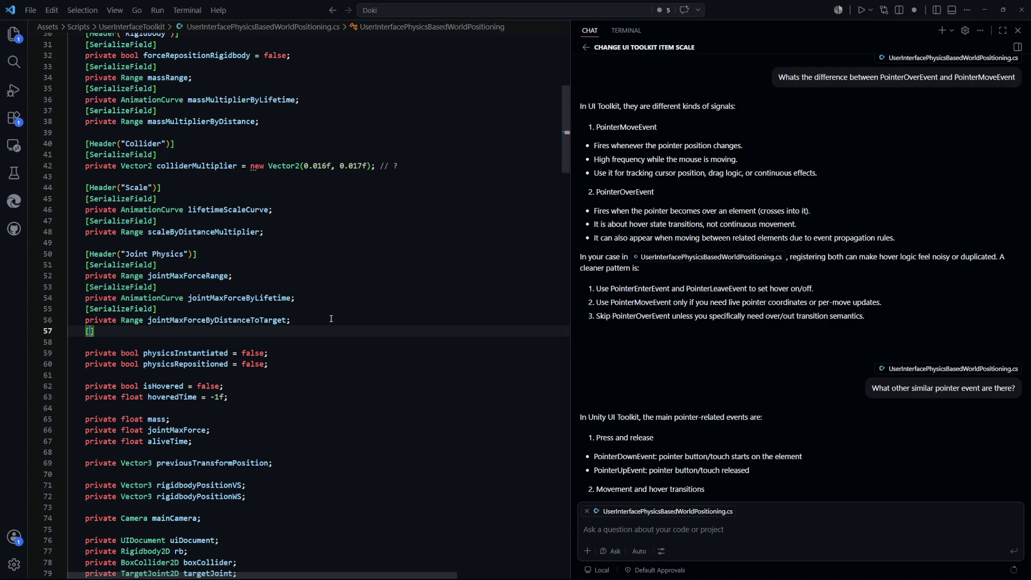
type("lize")
key("Tab")
key("Return")
type("priva")
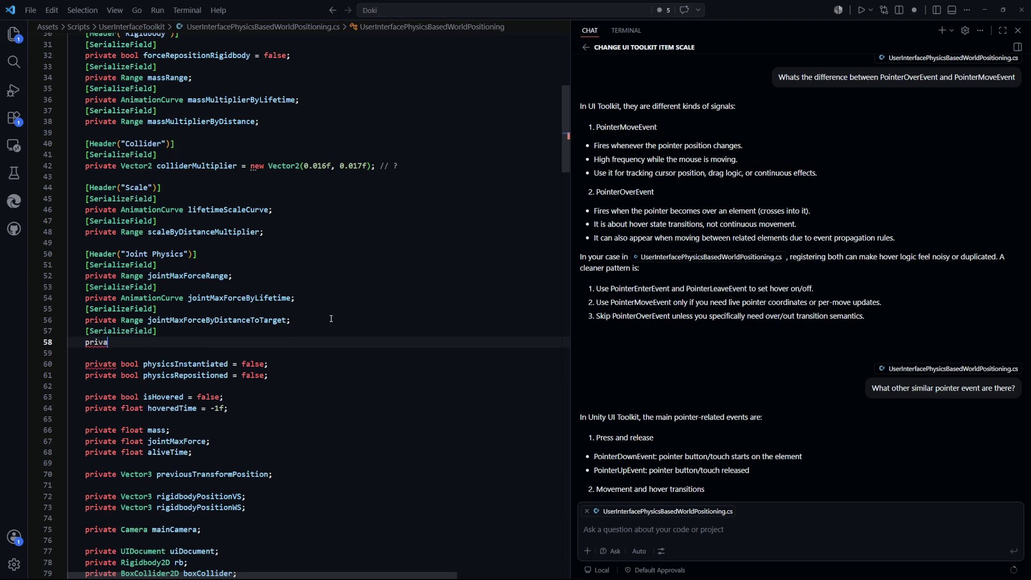
type("te float j")
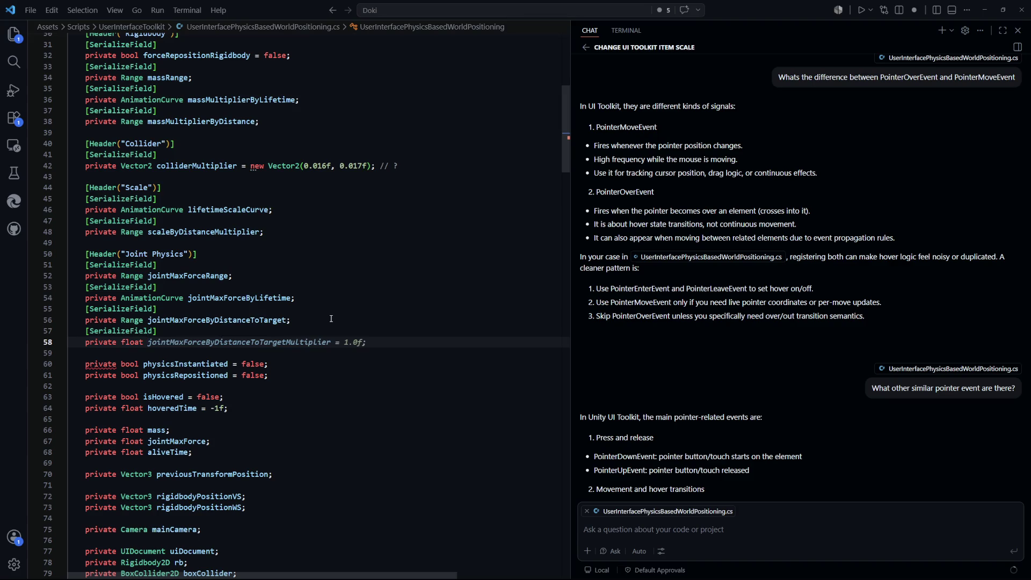
type("ointMaxDis")
type("tanceFrom")
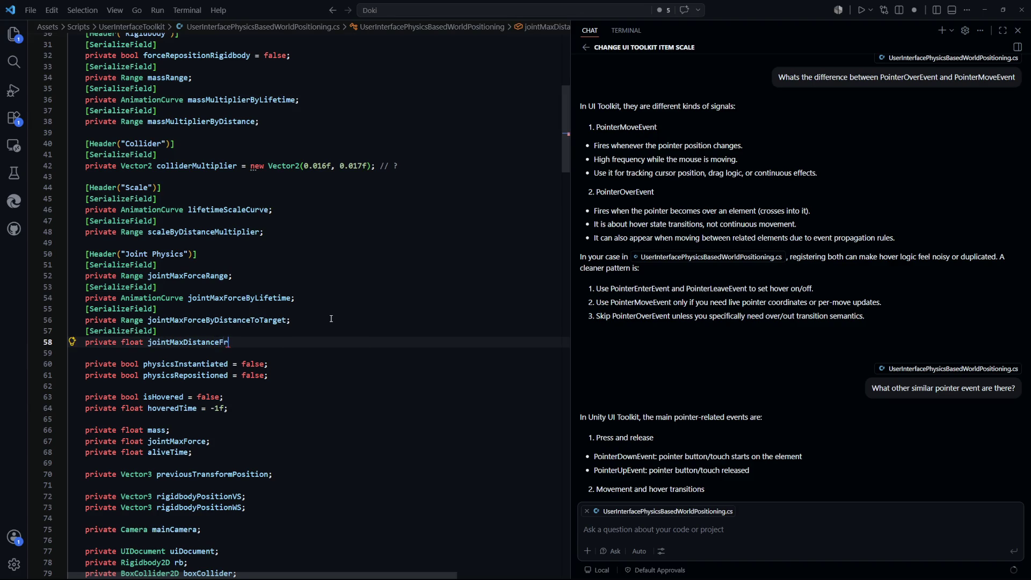
key("Tab")
key("Down")
key("Down")
key("Down")
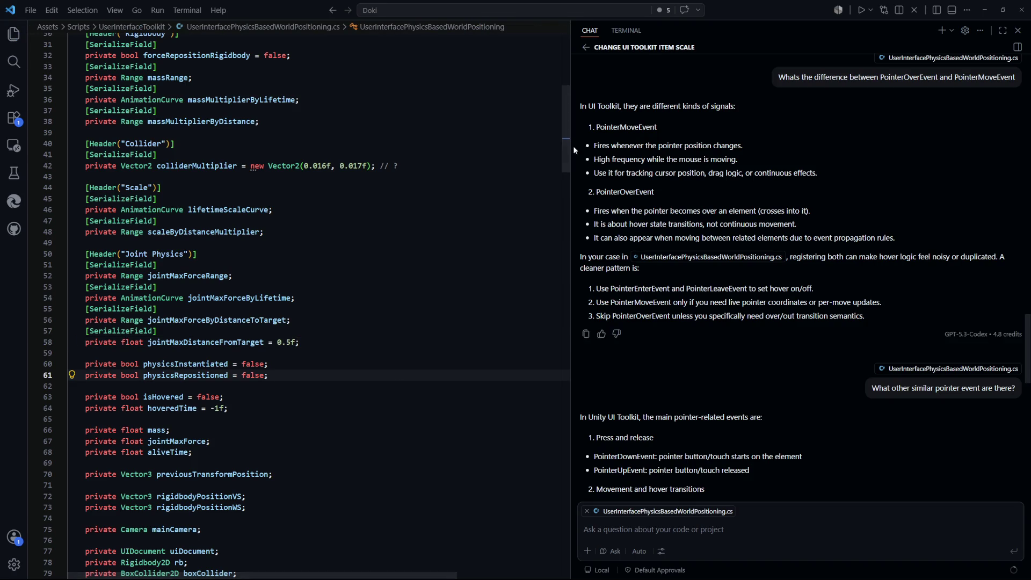
mouse_move(565, 141)
left_mouse_down()
mouse_move(549, 372)
mouse_move(563, 431)
mouse_move(566, 392)
mouse_move(568, 415)
left_mouse_up()
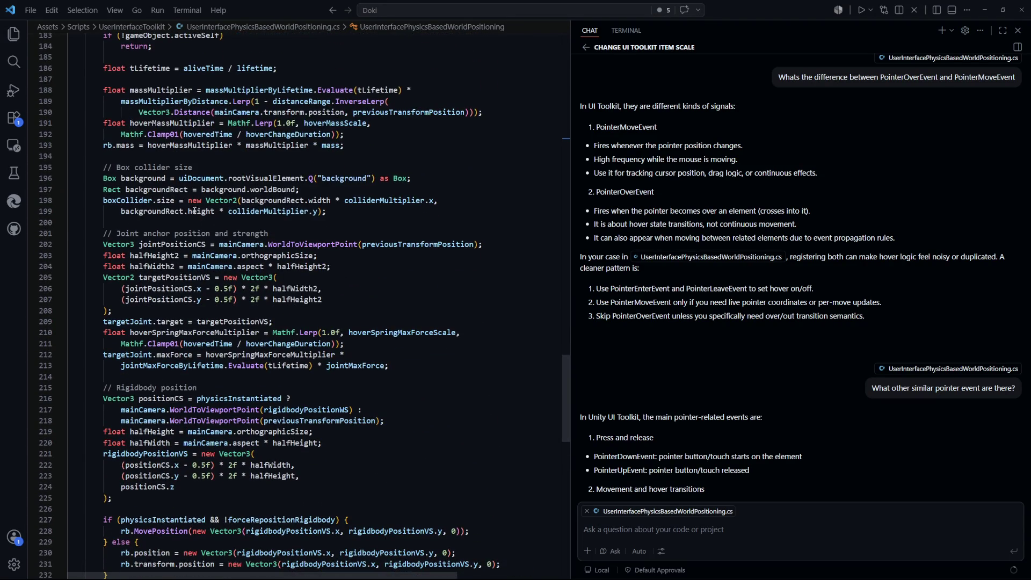
Trace how jointPositionCS, targetPositionVS and rigidbodyPositionVS are used in FixedUpdate.
left_click(140, 243)
scroll(268, 301, "up", 1)
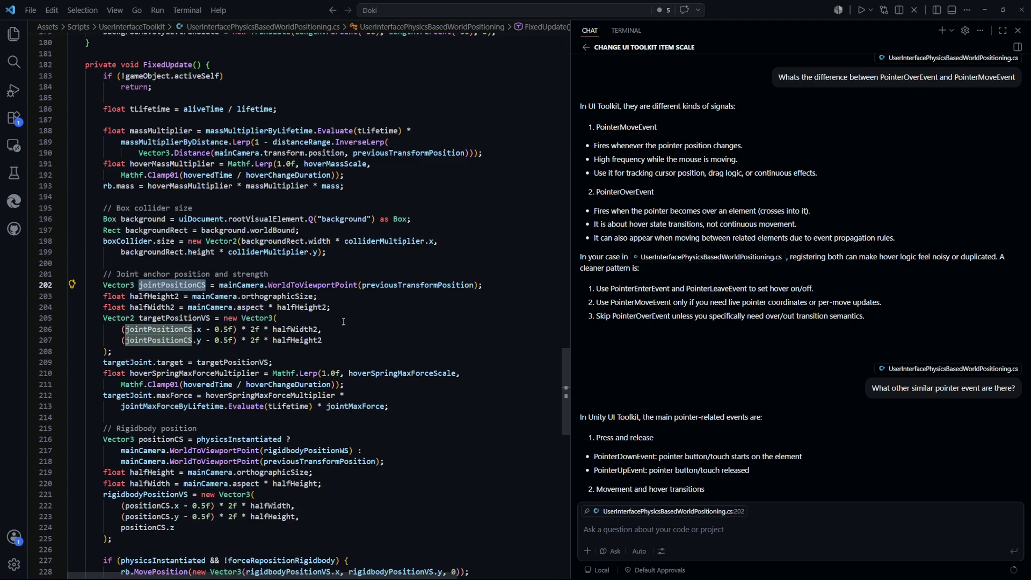
scroll(341, 318, "down", 1)
key("Down")
key("Down")
key("Down")
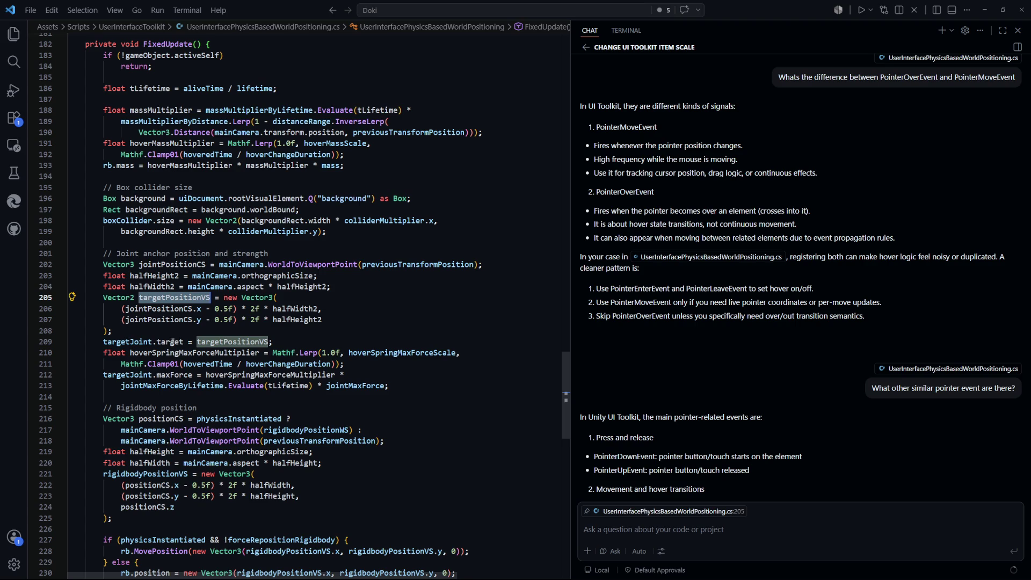
scroll(239, 343, "down", 4)
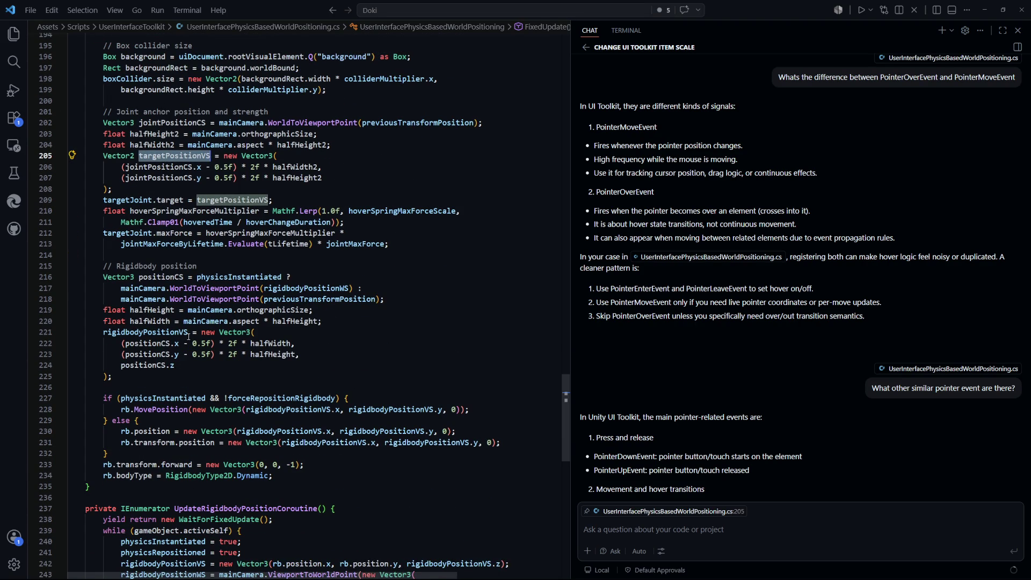
left_click(167, 333)
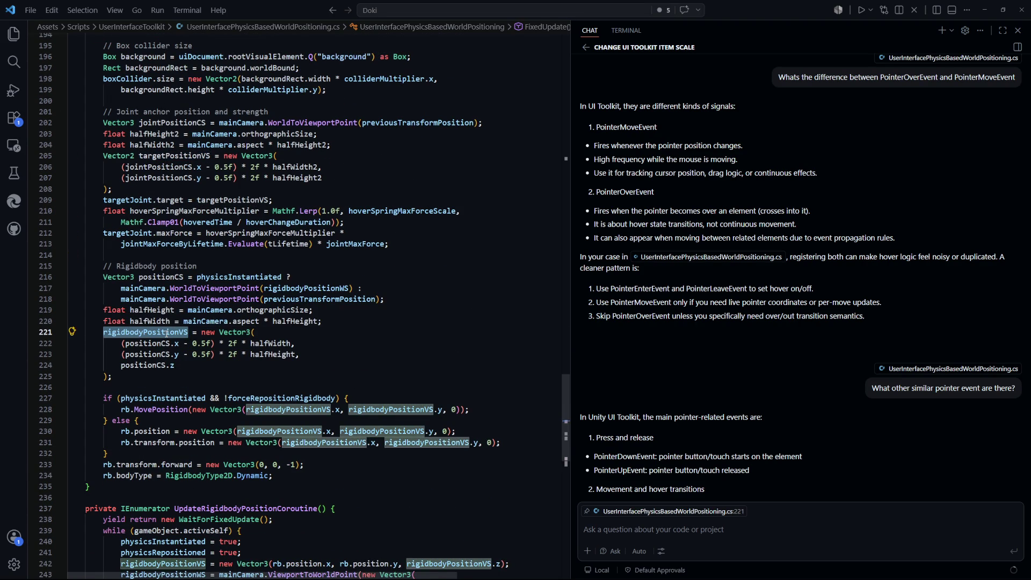
key("Down")
scroll(264, 351, "up", 2)
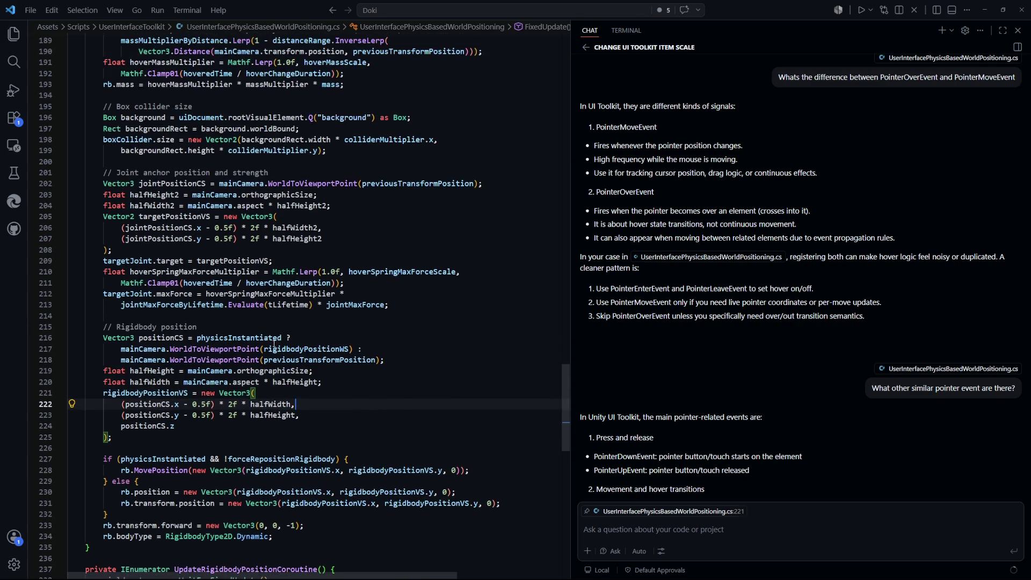
Move the Rigidbody position block up to just after the box collider code.
left_click_drag(123, 455, 67, 346)
key("ctrl+c")
key("BackSpace")
key("BackSpace")
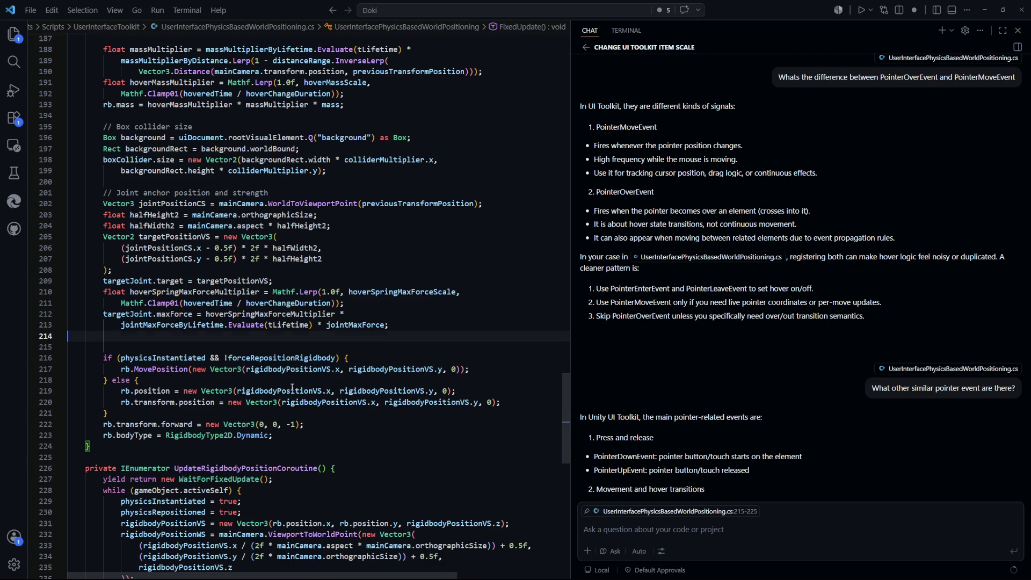
left_click(349, 164)
left_click(365, 173)
key("Return")
key("Return")
key("ctrl+v")
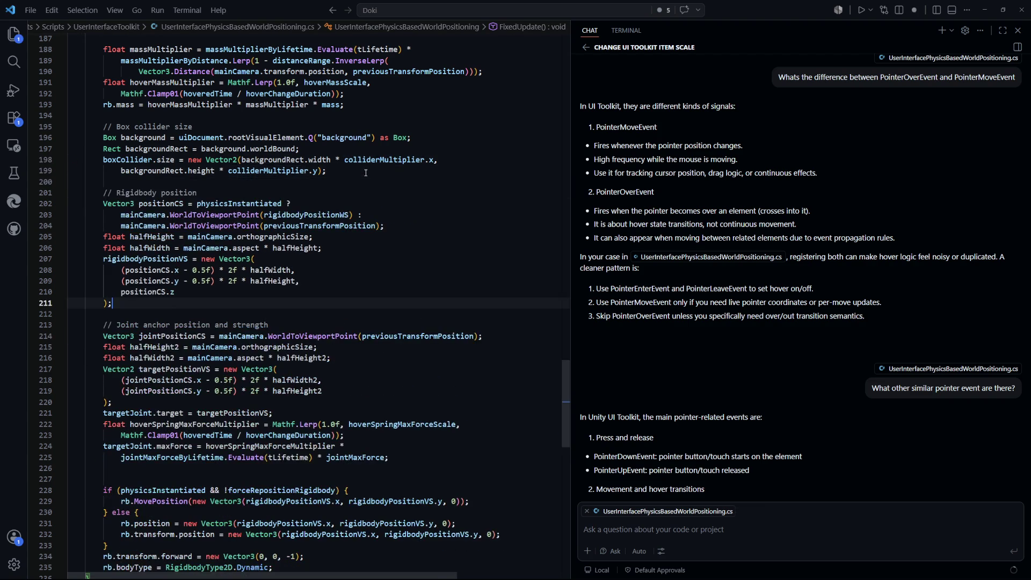
Review the joint max force assignment and highlight uses of hoverSpringMaxForceMultiplier.
scroll(345, 310, "down", 5)
left_click(398, 314)
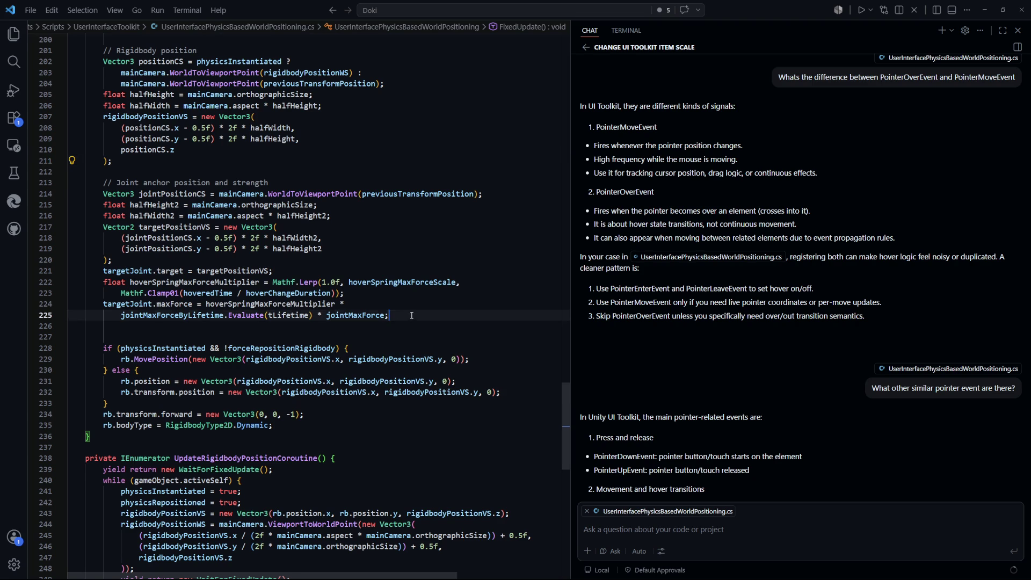
key("Return")
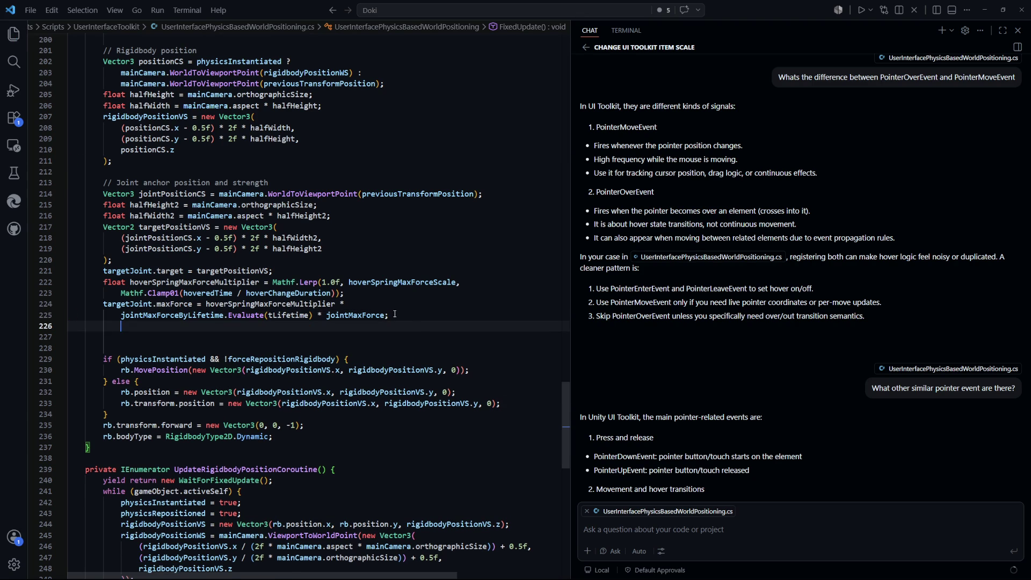
key("ctrl+z")
left_click_drag(348, 304, 127, 304)
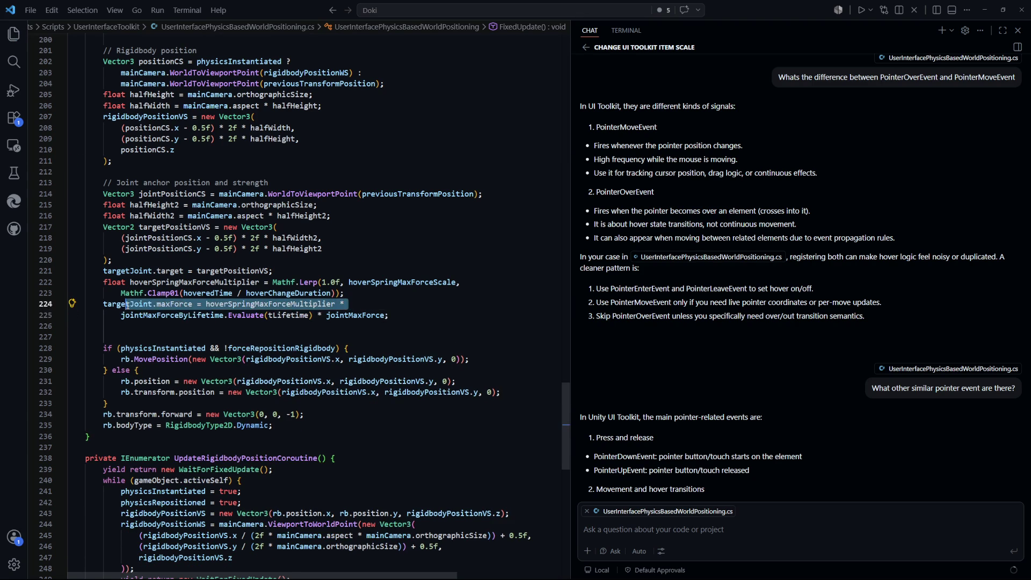
double_click(272, 304)
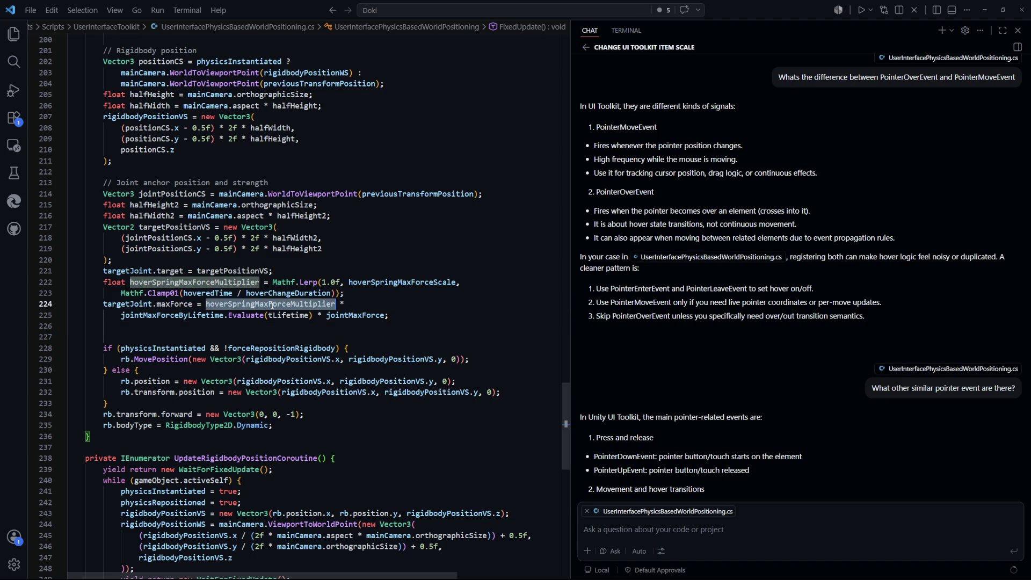
Add a 'float springMaxForceMultiplier' line below targetJoint.target, accepting Copilot's curve-based suggestion.
left_click(389, 315)
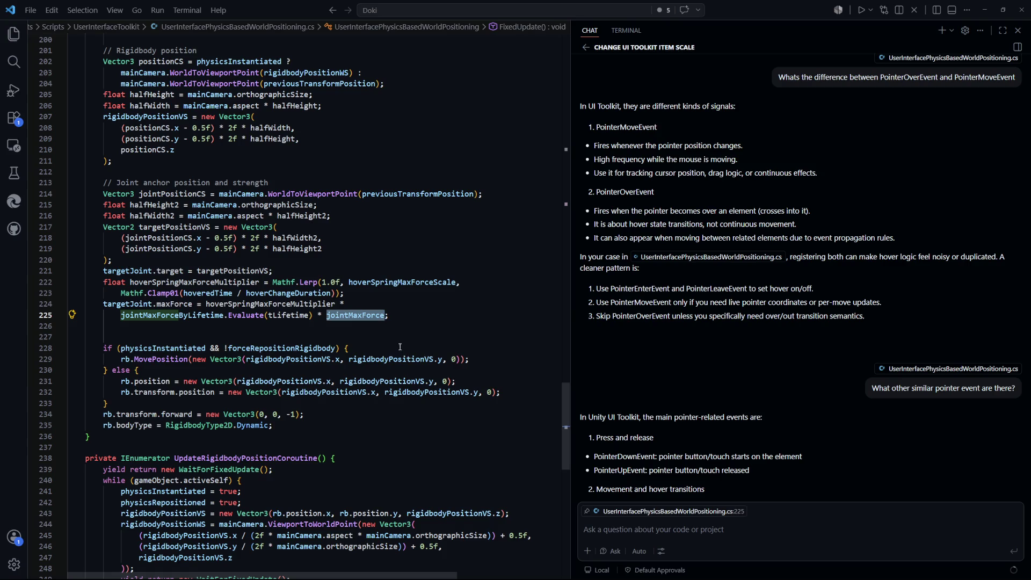
key("Down")
left_click(357, 292)
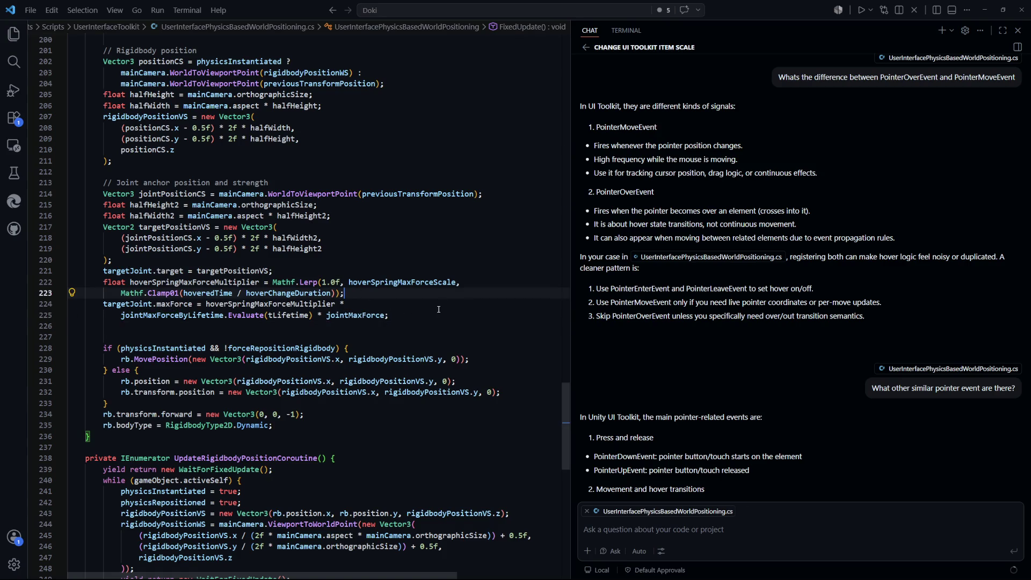
key("Return")
type("floo")
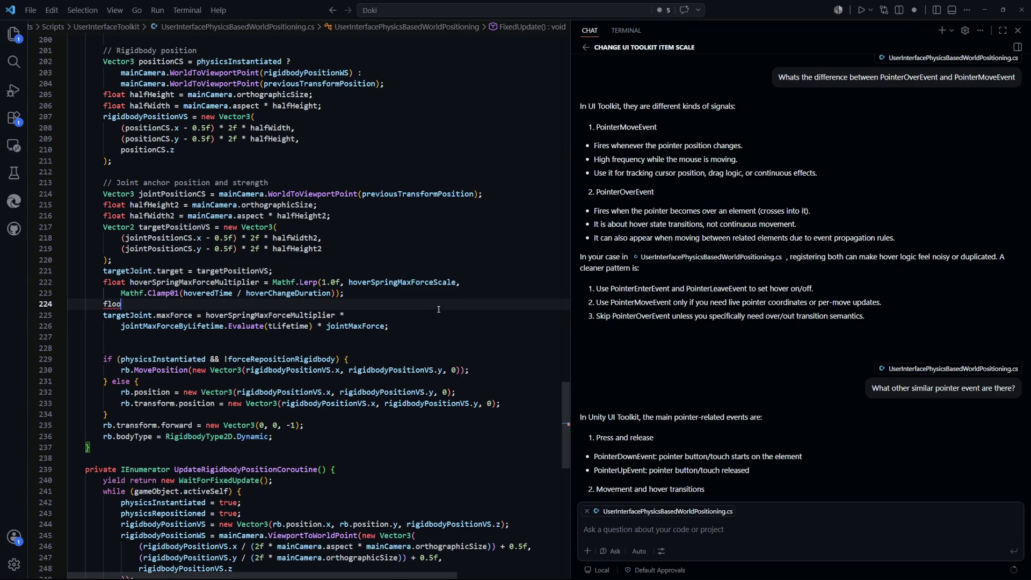
key("BackSpace")
type("at ")
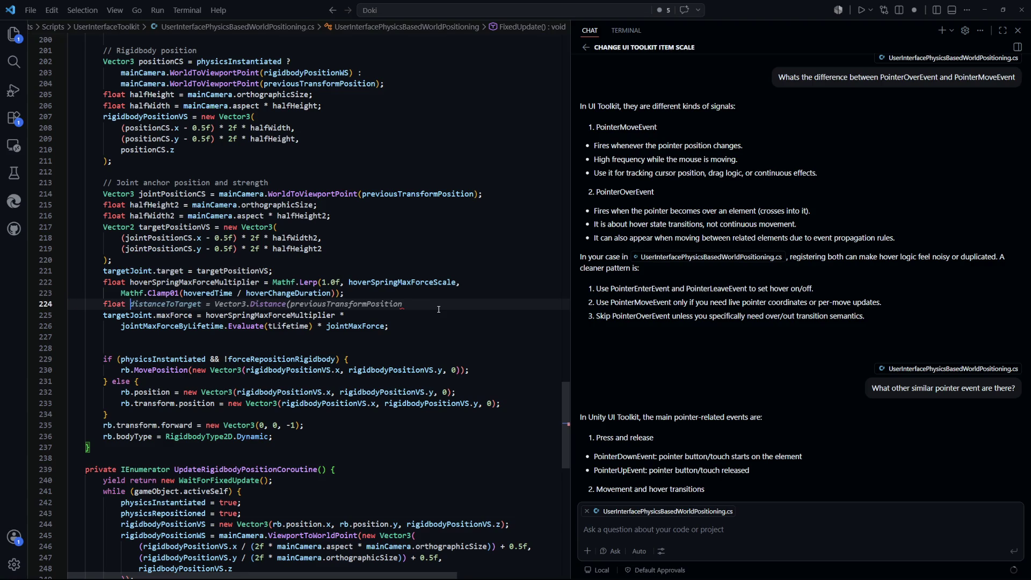
type("hove")
key("BackSpace")
key("BackSpace")
key("BackSpace")
key("BackSpace")
key("BackSpace")
key("BackSpace")
left_click(290, 272)
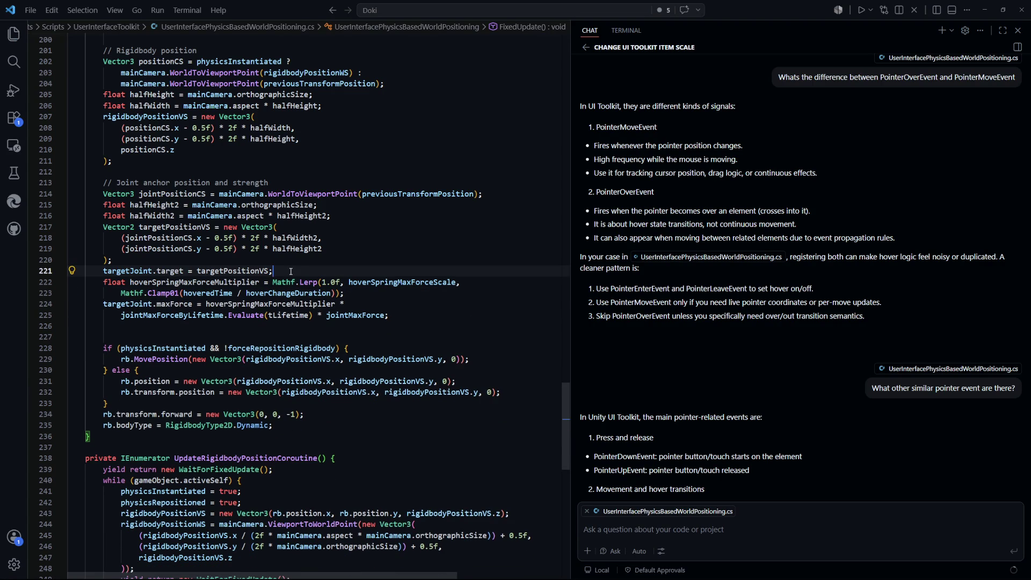
key("Return")
type("float springMaxForce")
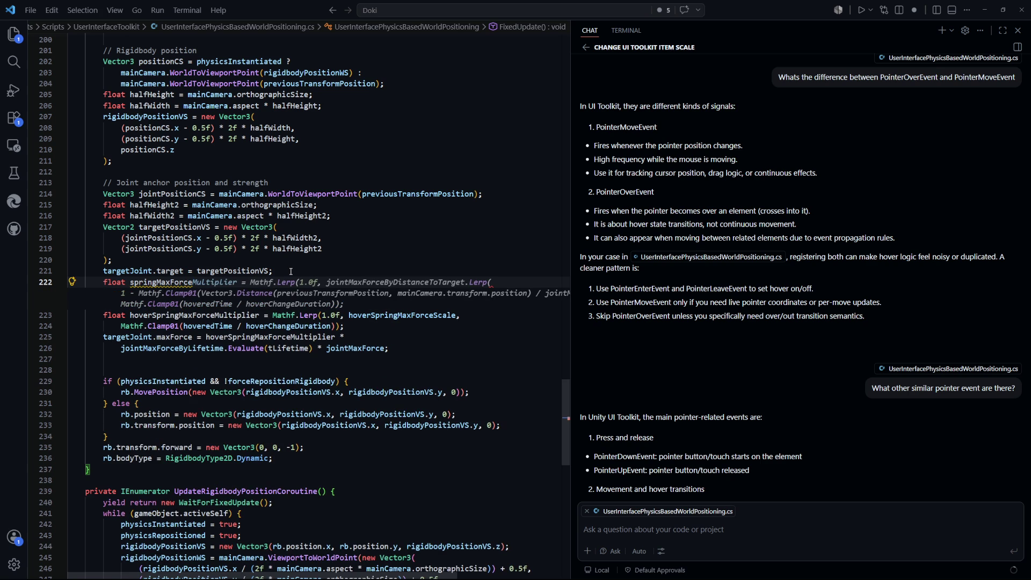
type("Multiplier")
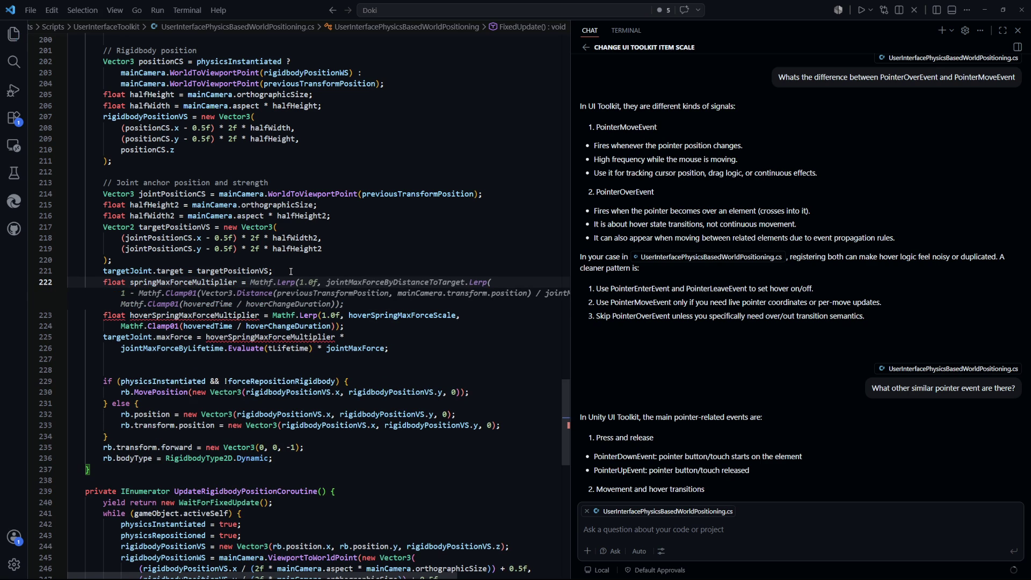
key("Tab")
Measure the multiplier's distance from targetPositionVS instead of previousTransformPosition.
key("Down")
key("Down")
key("Down")
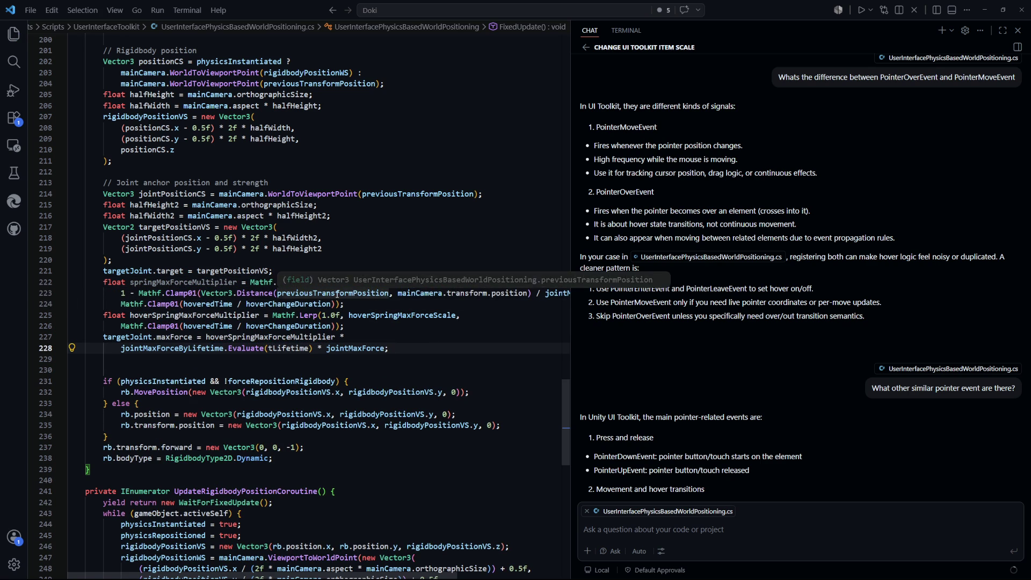
key("Up")
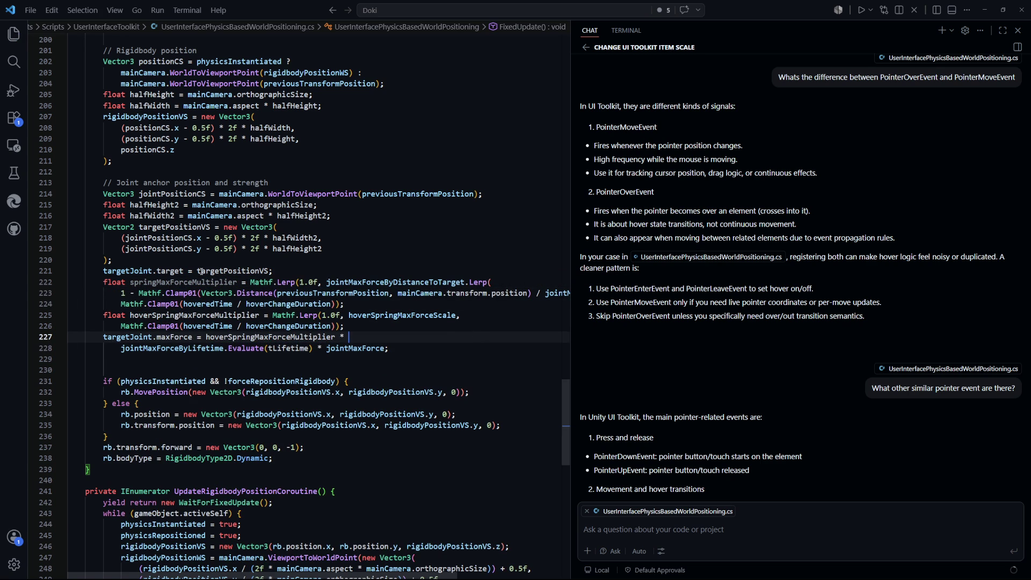
left_click(183, 226)
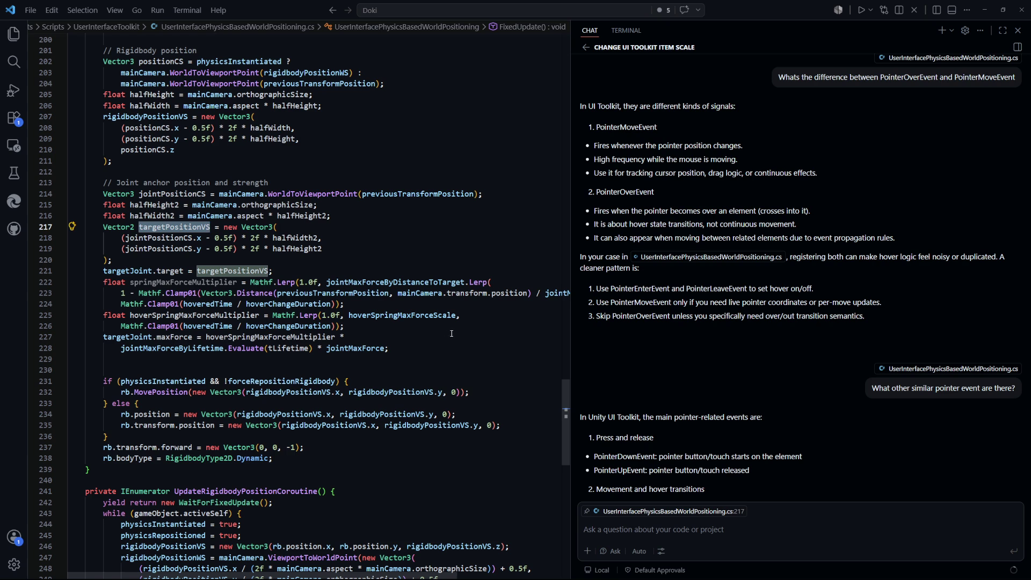
double_click(361, 294)
type("targetPositionVS")
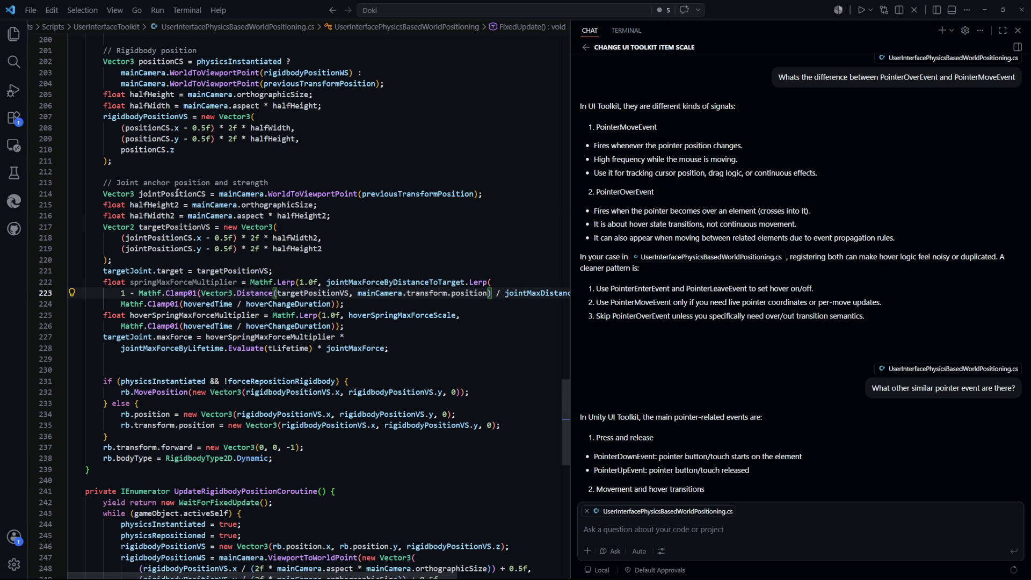
scroll(279, 265, "up", 1)
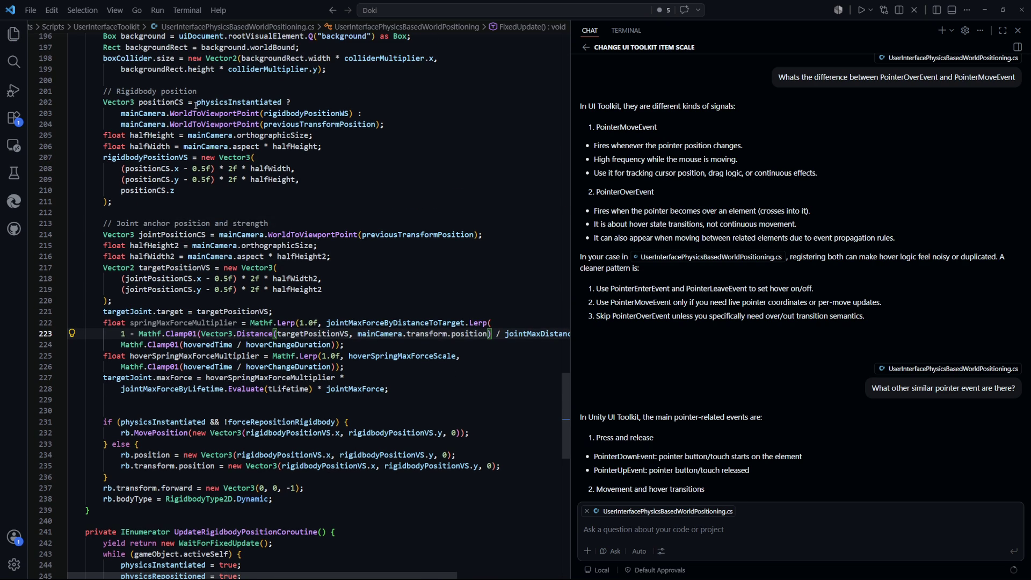
Measure the distance to rigidbodyPositionVS instead of the camera position.
left_click(153, 157)
left_click_drag(490, 333, 357, 333)
key("ctrl+v")
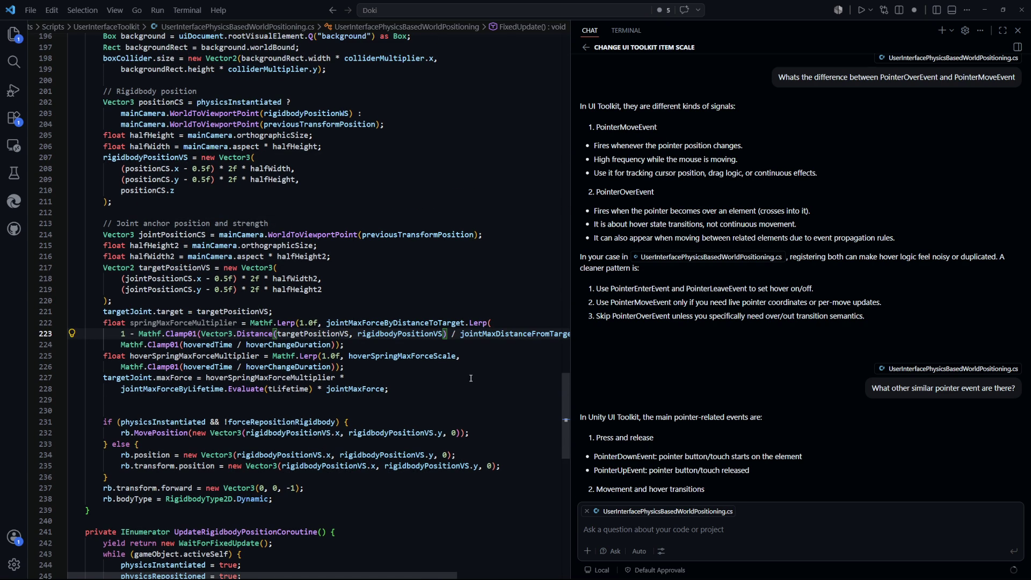
left_click(417, 334)
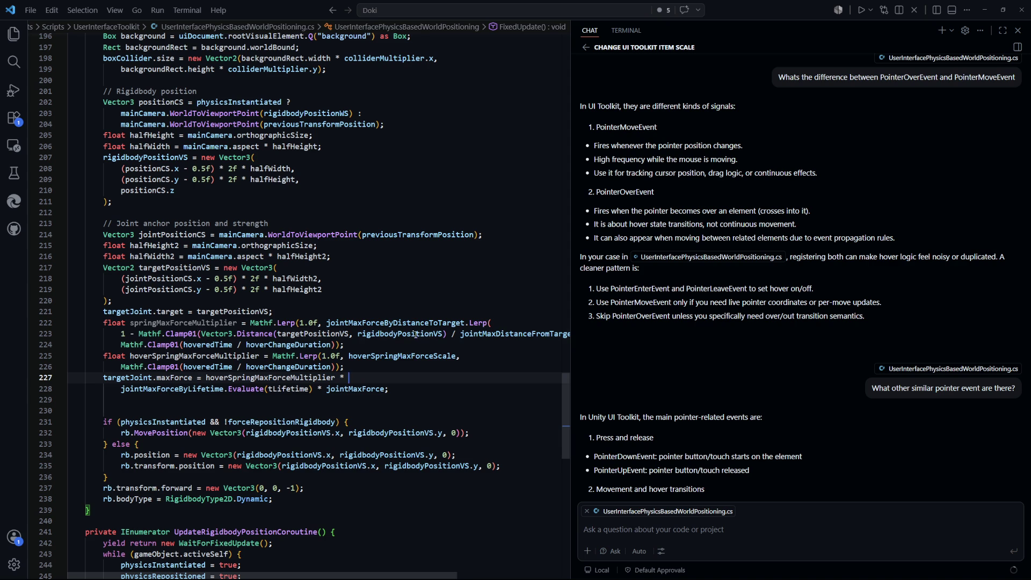
double_click(496, 333)
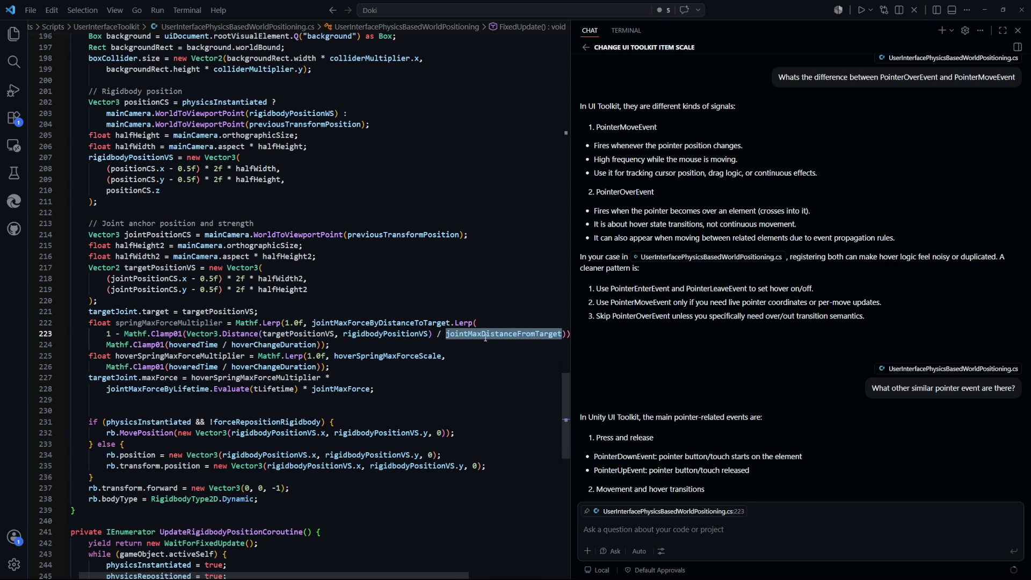
left_click(291, 367)
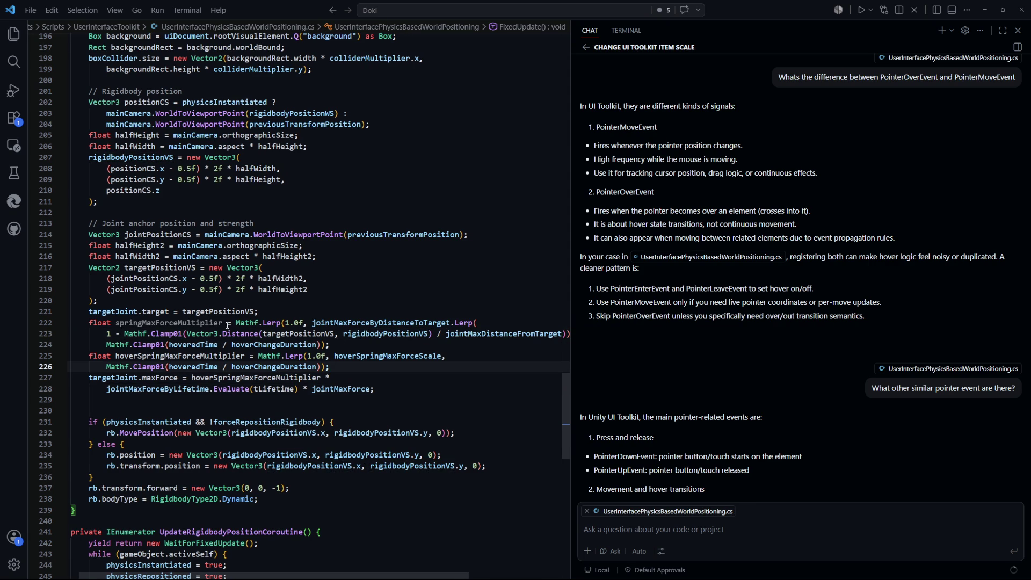
Delete the 'Mathf.Lerp(1.0f, ' wrapper on line 222 and reach line 224's closing parentheses.
left_click_drag(431, 334, 187, 334)
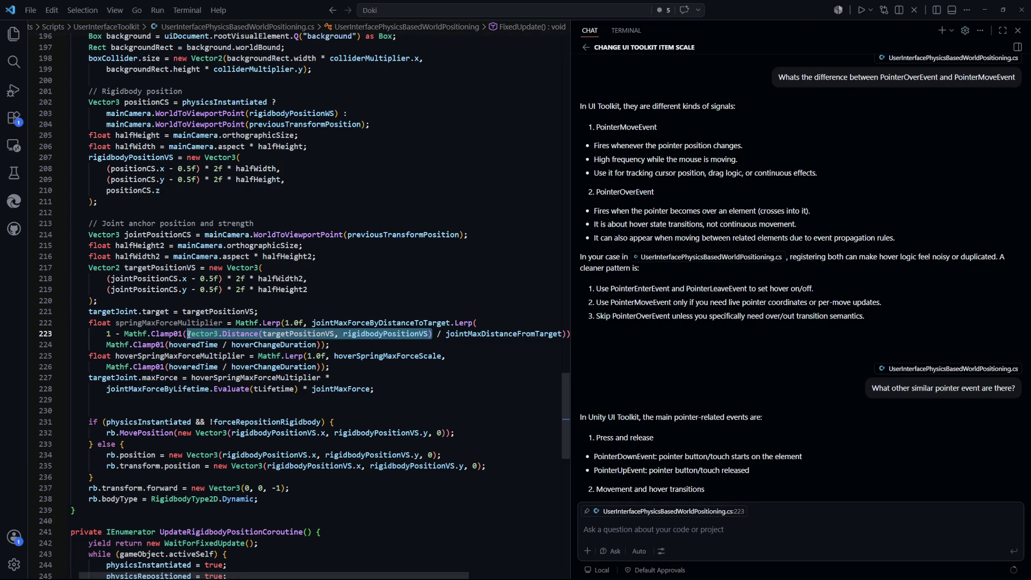
left_click(408, 370)
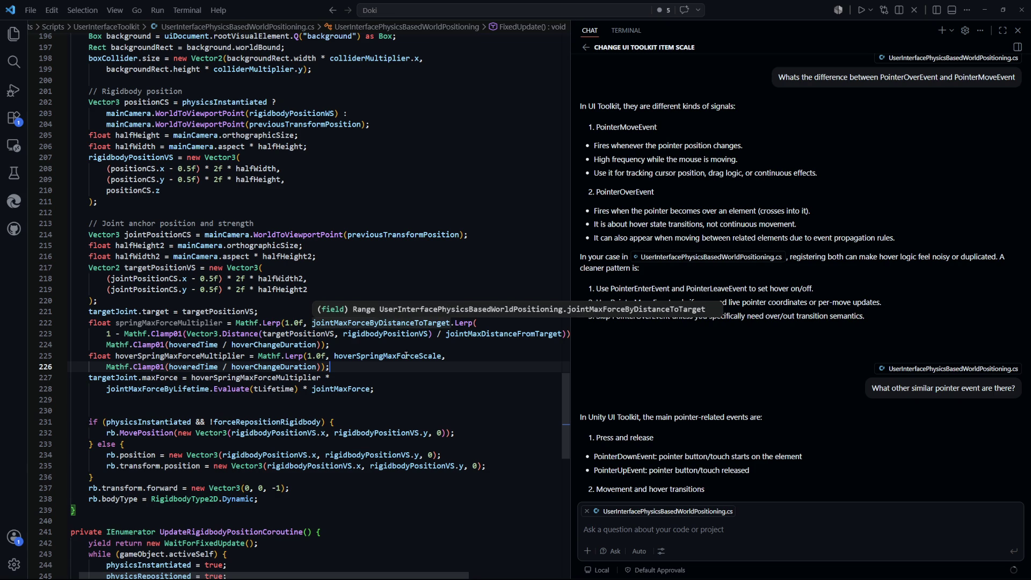
left_click(485, 385)
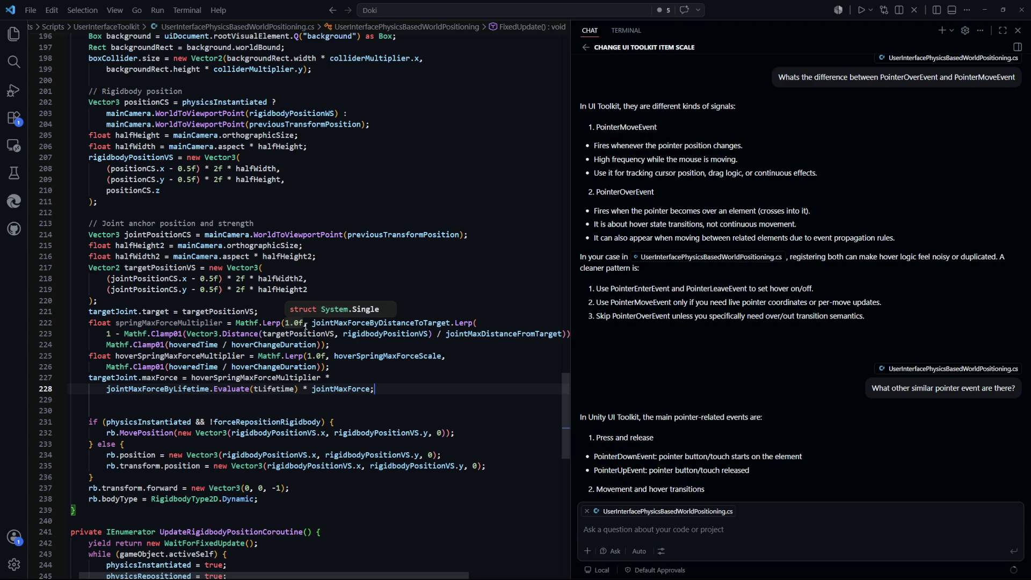
left_click_drag(311, 323, 237, 323)
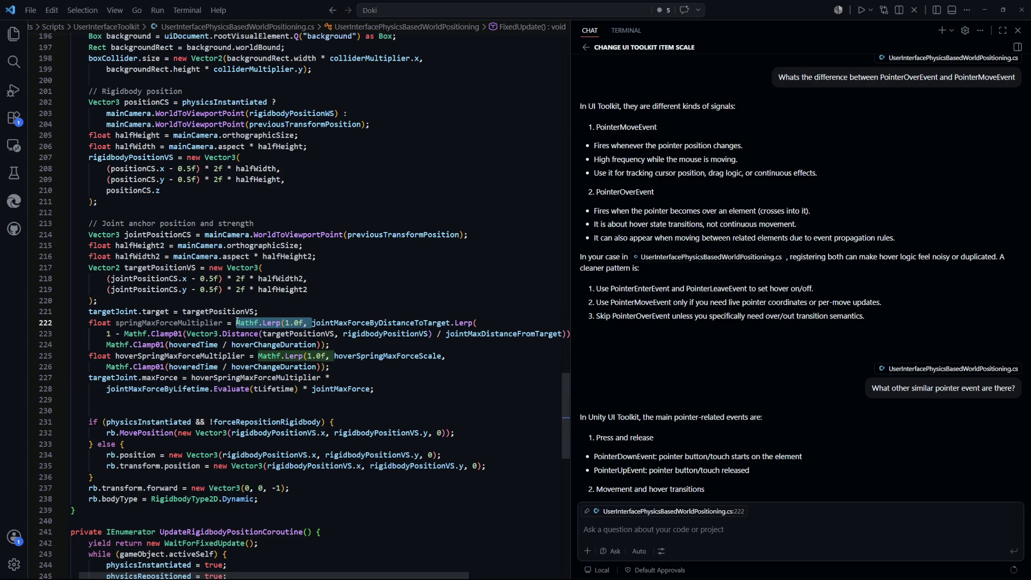
key("Delete")
key("Down")
key("Down")
key("End")
key("Left")
key("Left")
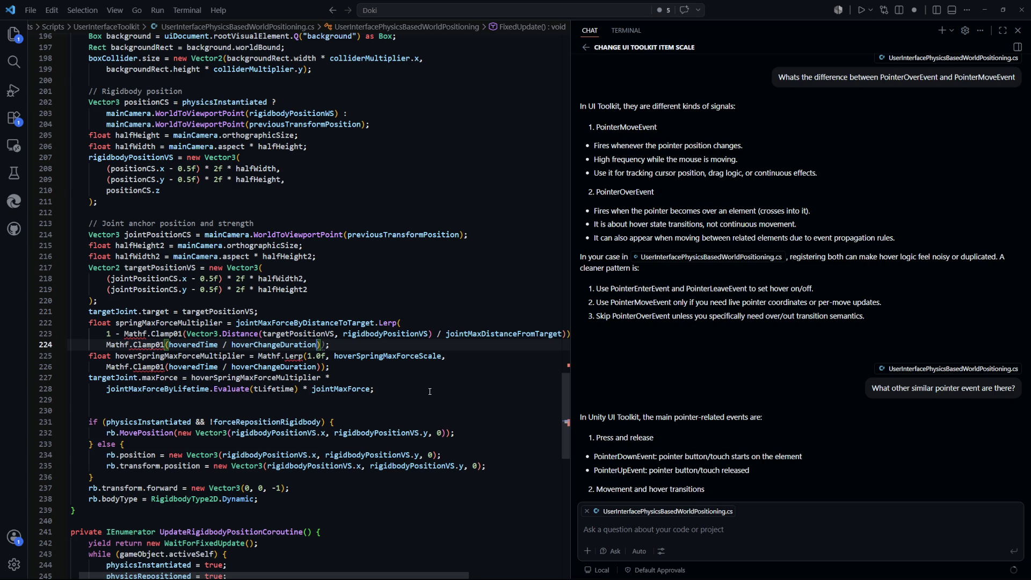
Fix the closing parentheses at the end of line 224.
key("Delete")
key("End")
left_click(396, 380)
key("ctrl+z")
type(")")
key("Tab")
key("Down")
key("Down")
key("Down")
key("End")
left_click(330, 345)
key("BackSpace")
key("Tab")
Remove the Mathf.Lerp(1.0f, wrapper and hover-time clamp, ending line 223 with a semicolon.
left_click(393, 335)
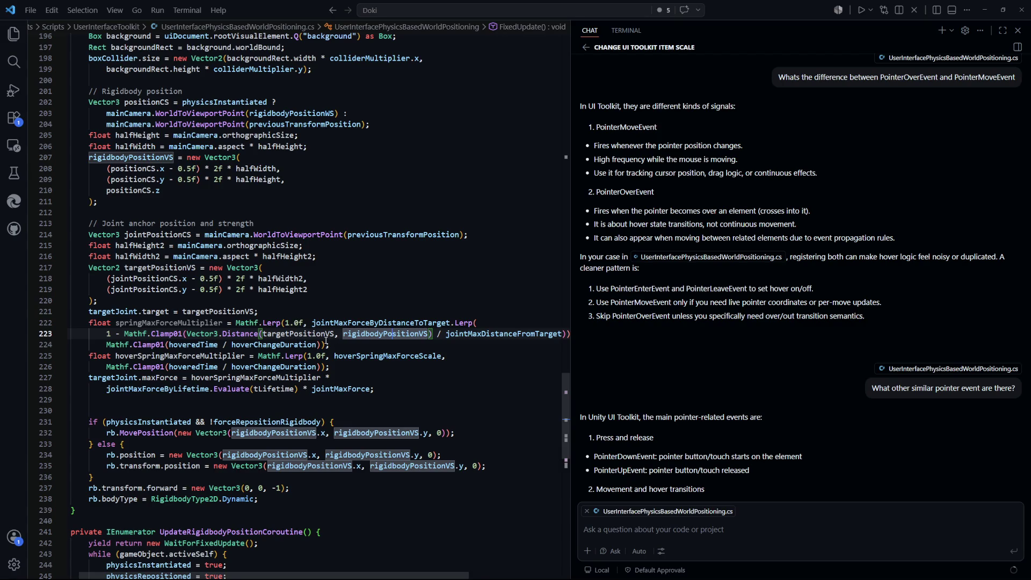
left_click(381, 343)
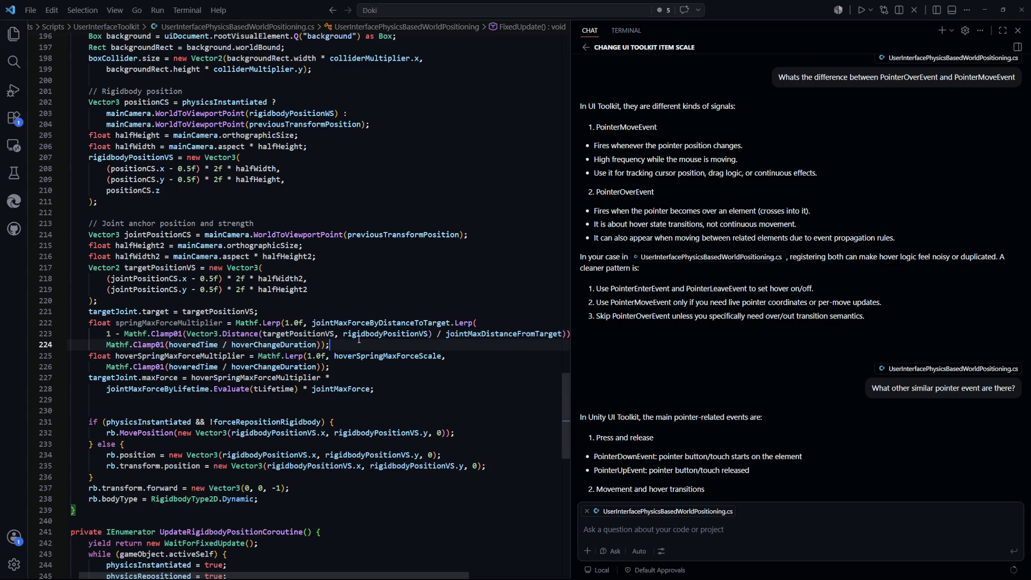
mouse_move(124, 335)
left_mouse_down()
mouse_move(160, 346)
mouse_move(344, 335)
left_mouse_up()
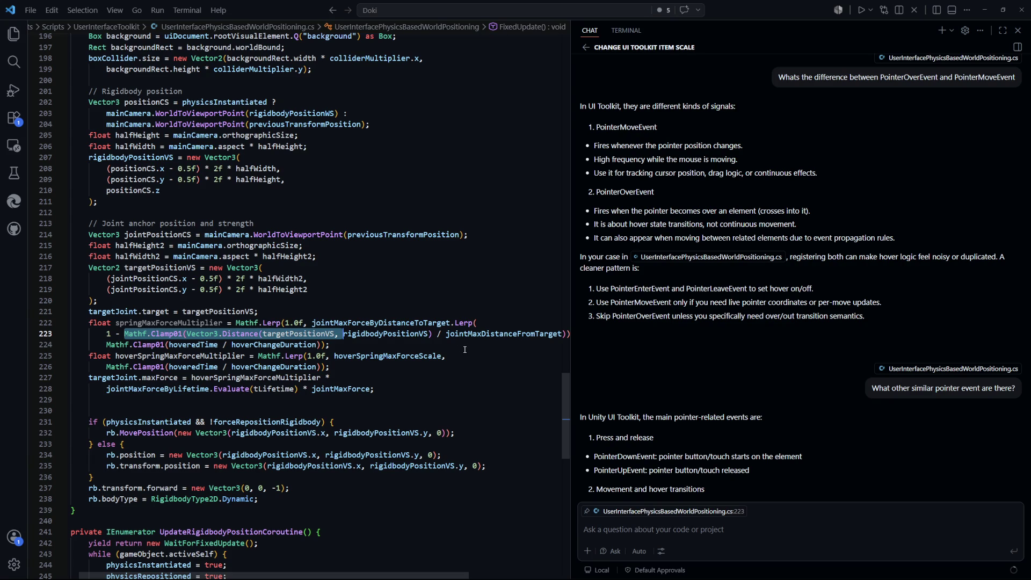
left_click(369, 349)
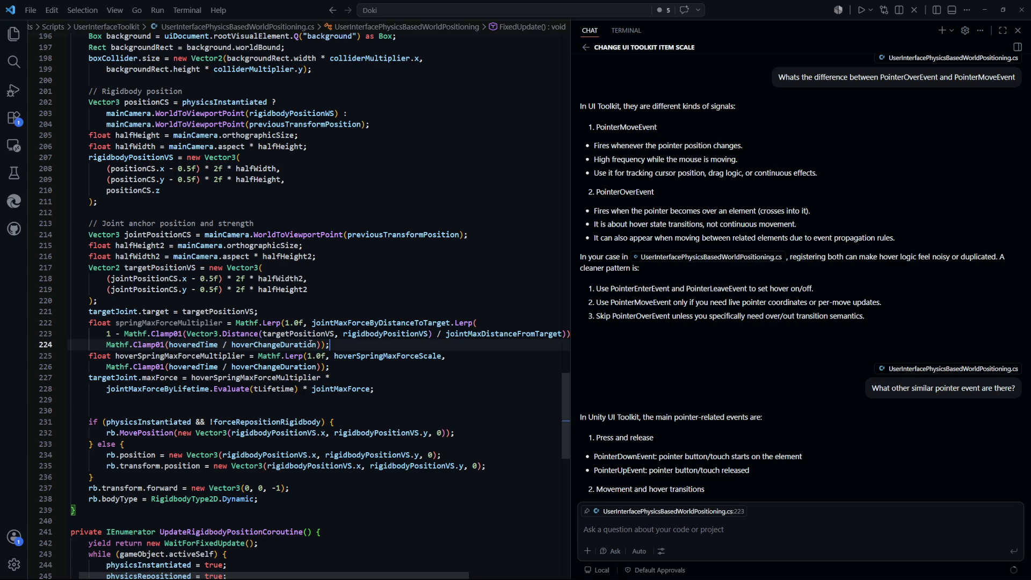
left_click(545, 334, "shift")
left_click(330, 367)
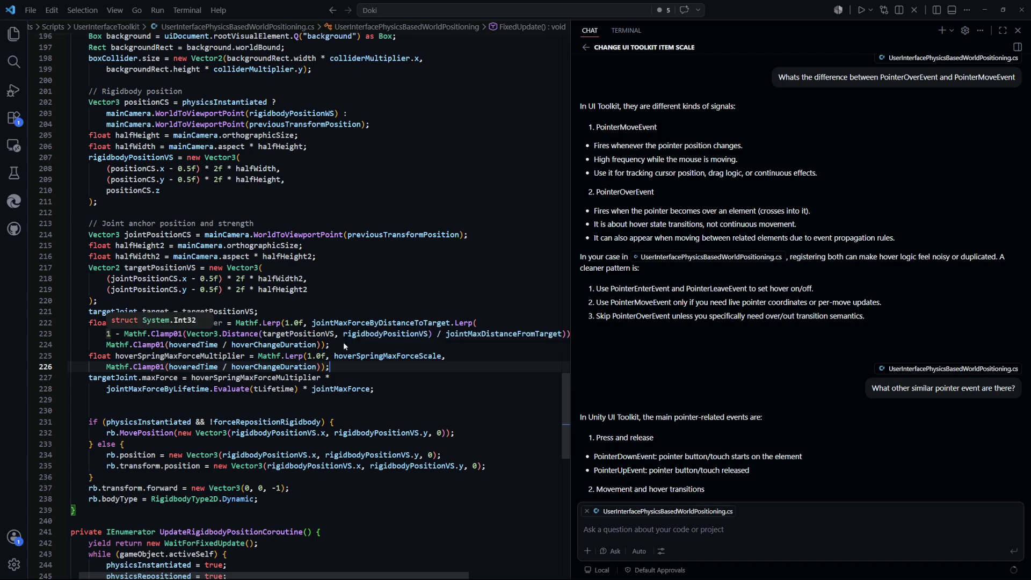
left_click(487, 316)
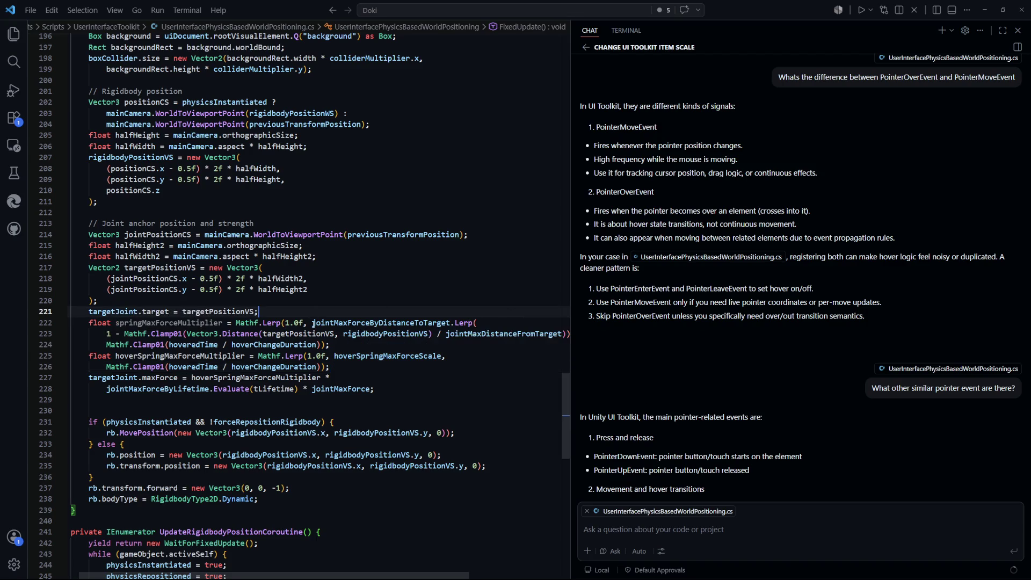
left_click_drag(313, 324, 236, 324)
key("BackSpace")
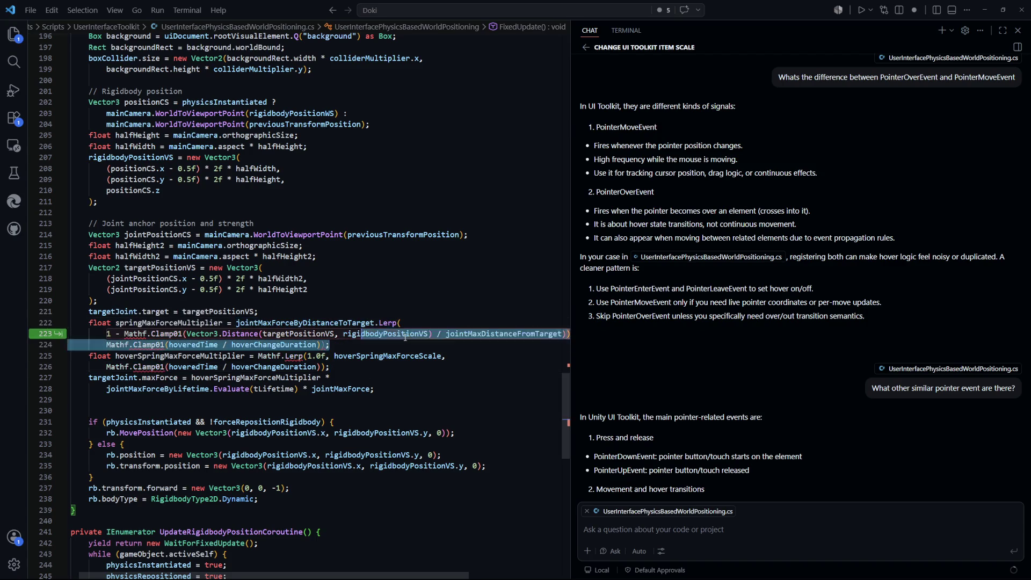
key("Tab")
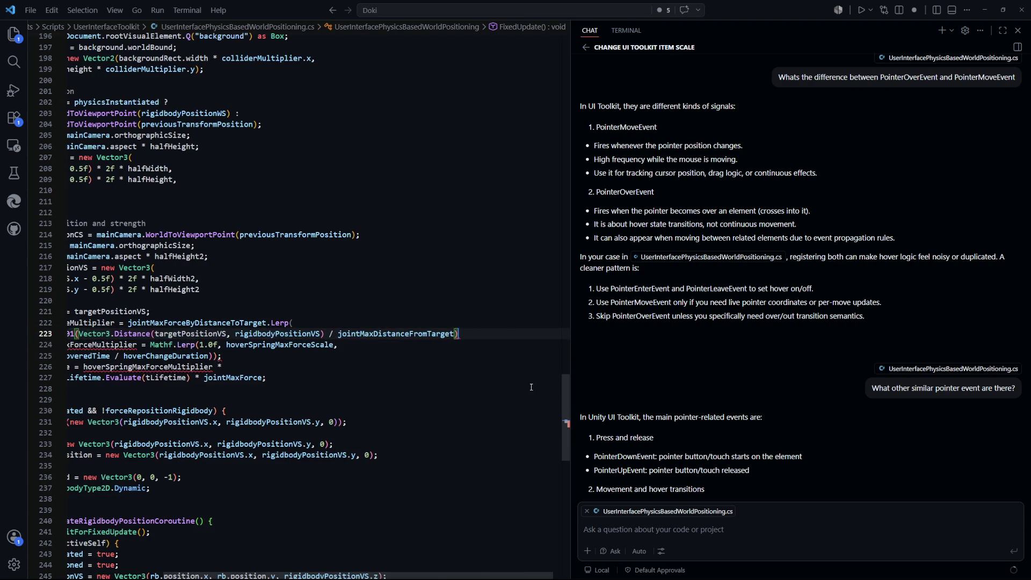
type(";")
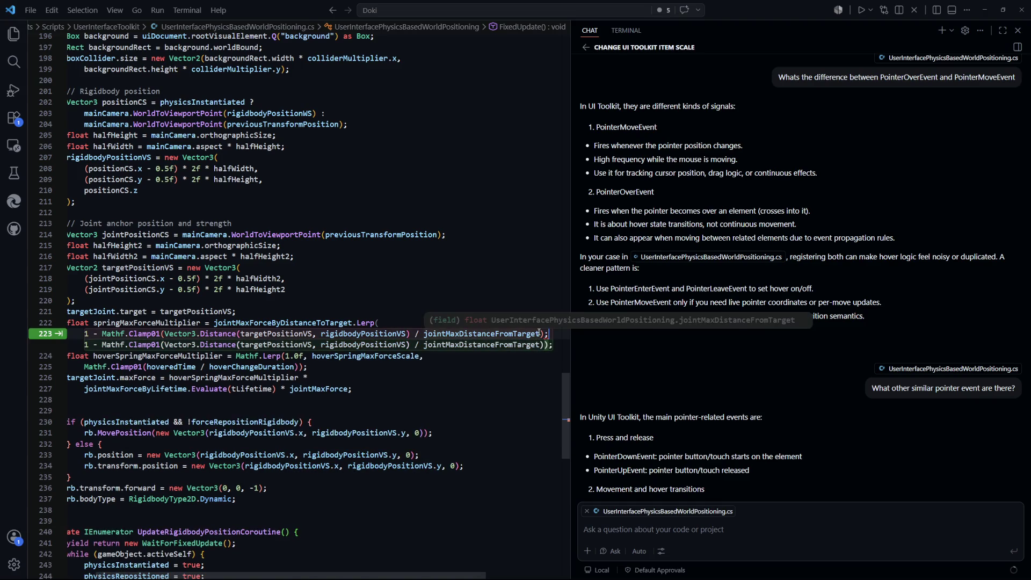
key("Tab")
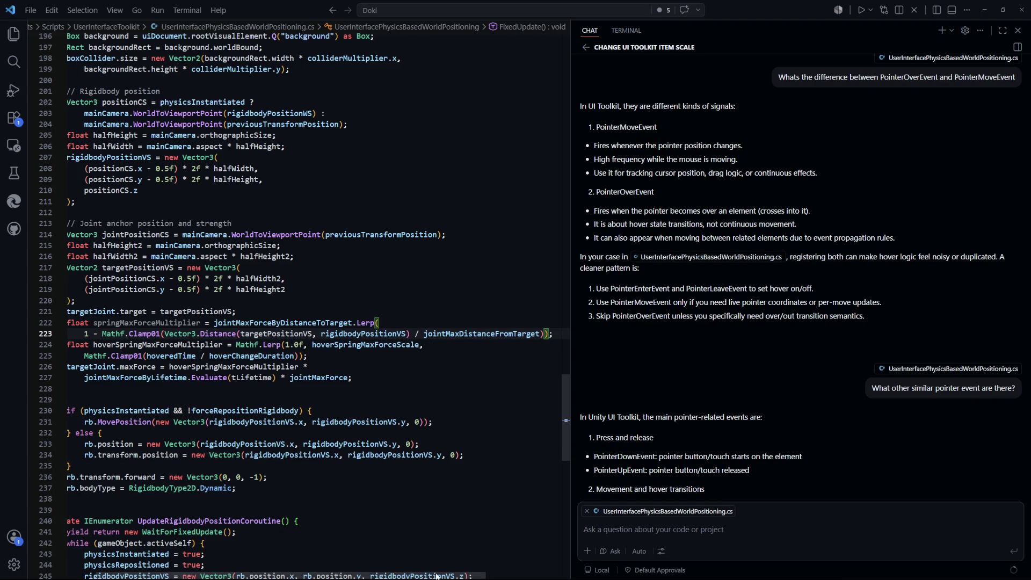
Cut the Vector3.Distance expression out of the Clamp01 call.
scroll(322, 322, "left", 1)
left_click(354, 355)
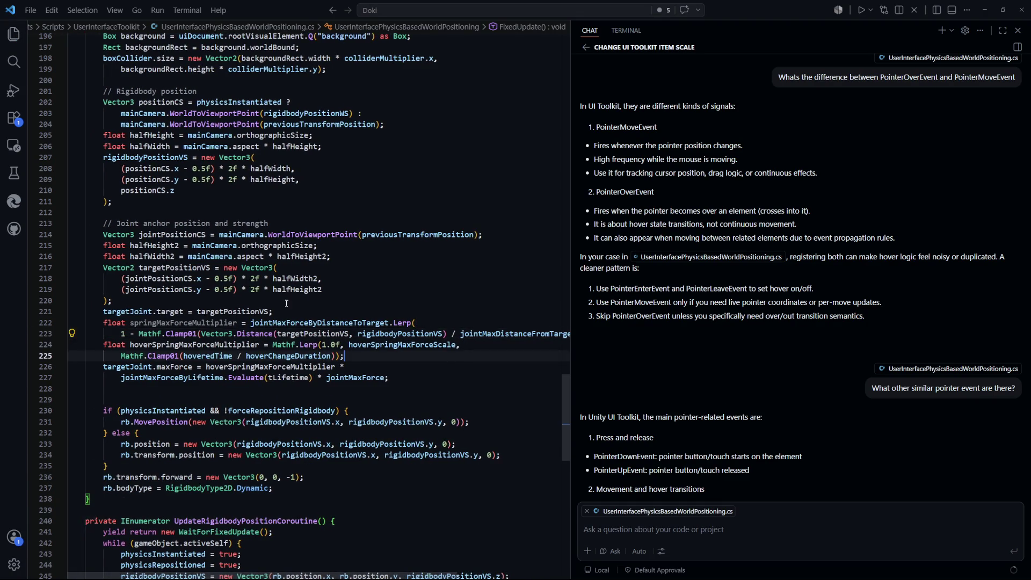
left_click(201, 334)
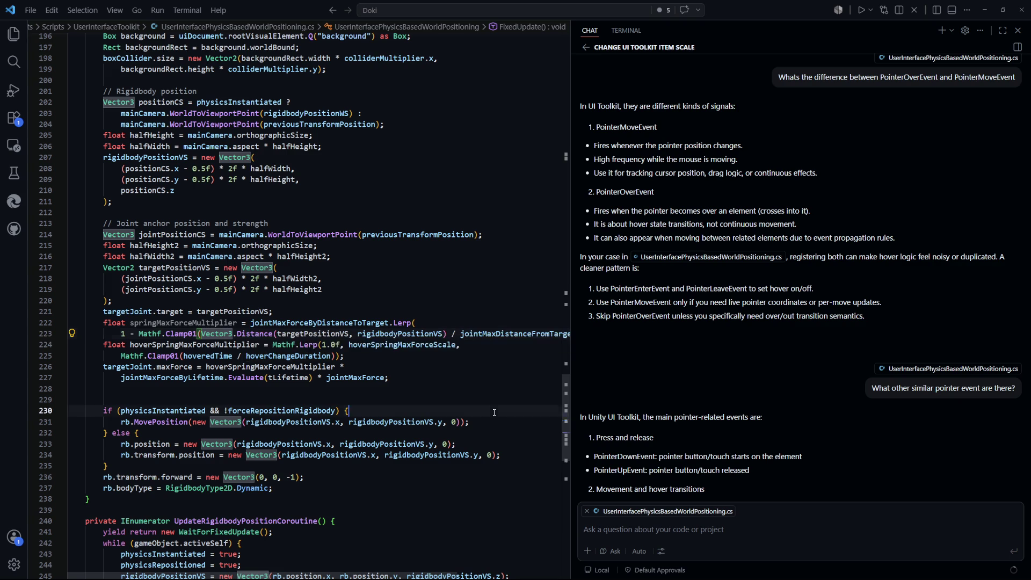
left_click(350, 410)
left_click(448, 333)
left_click_drag(449, 334, 202, 333)
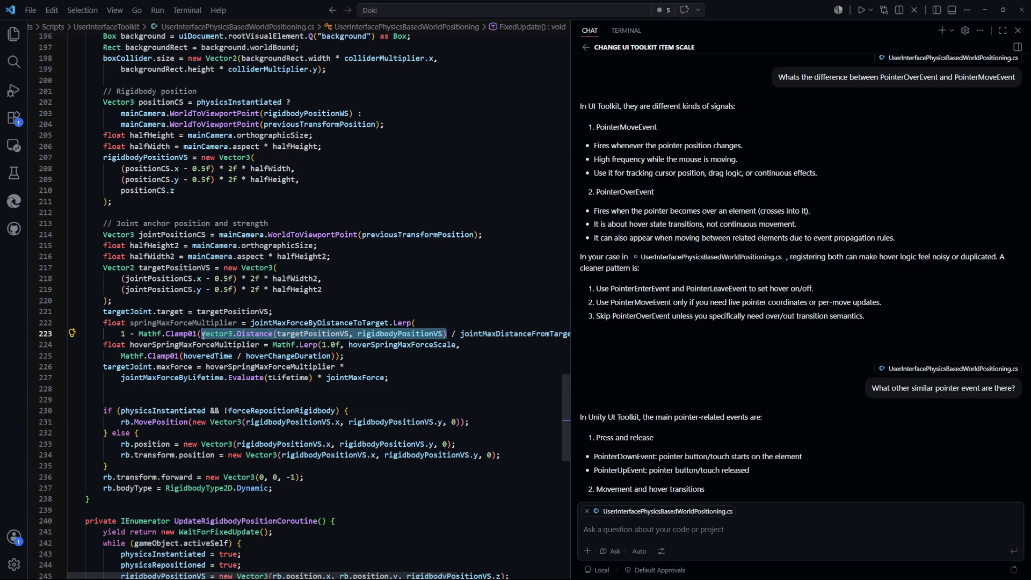
key("ctrl+x")
Declare 'float distanceToTarget' holding that distance expression below the targetJoint.target line.
left_click(311, 309)
key("Return")
type("float distancet")
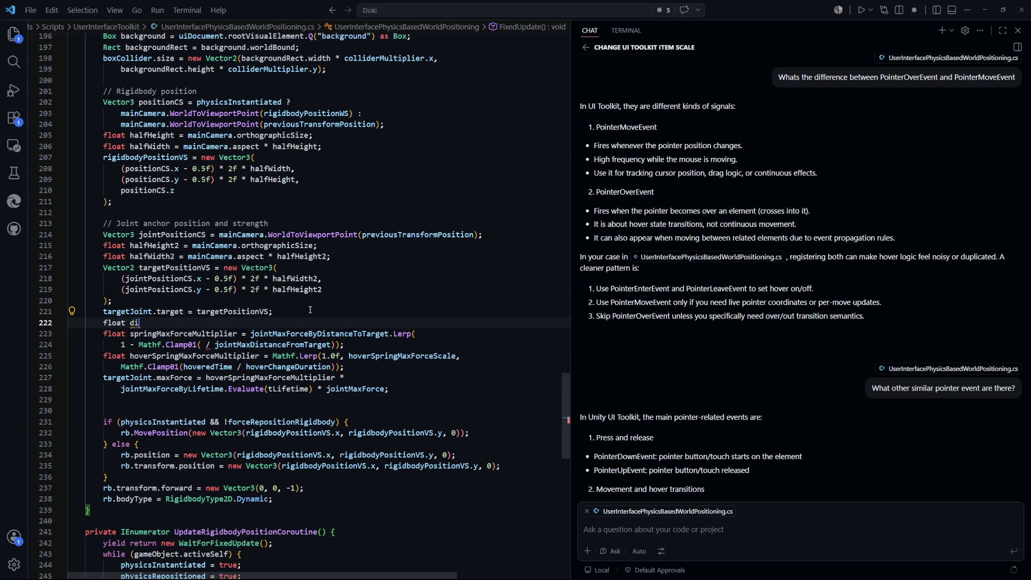
key("Tab")
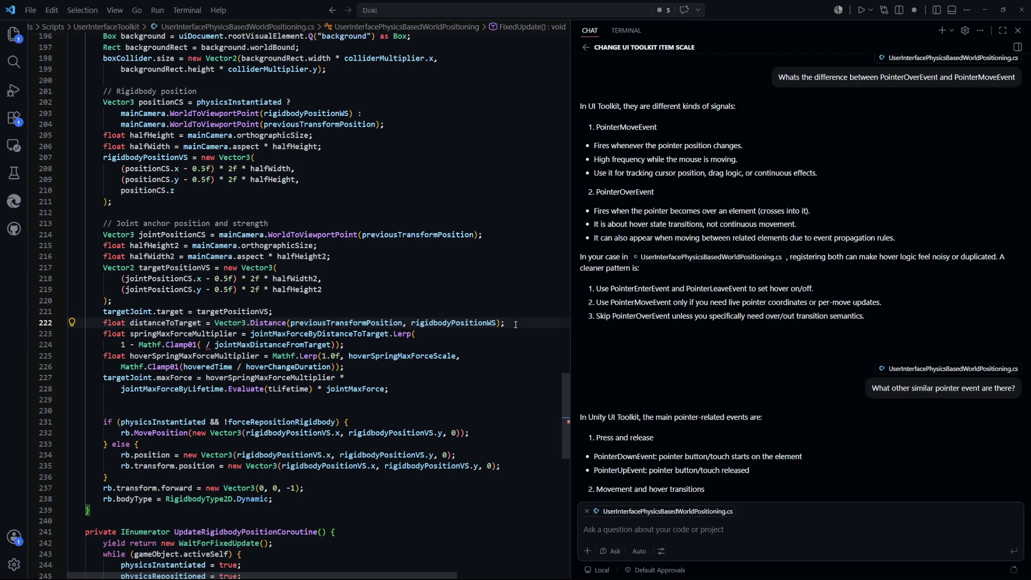
key("Tab")
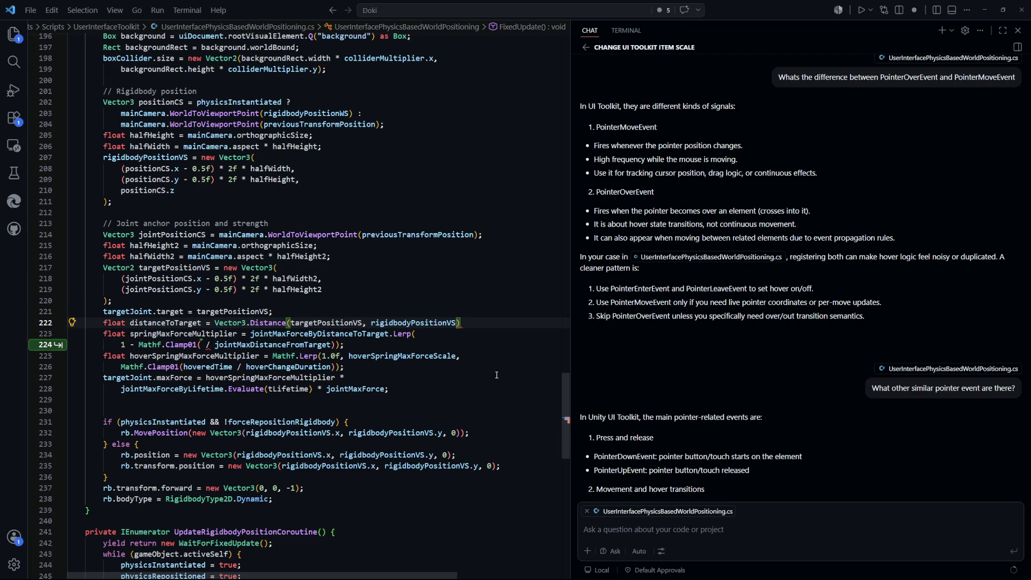
type(";")
Paste distanceToTarget into the Mathf.Clamp01 call of springMaxForceMultiplier.
double_click(188, 323)
key("ctrl+c")
key("Down")
key("Down")
key("ctrl+v")
left_click(476, 382)
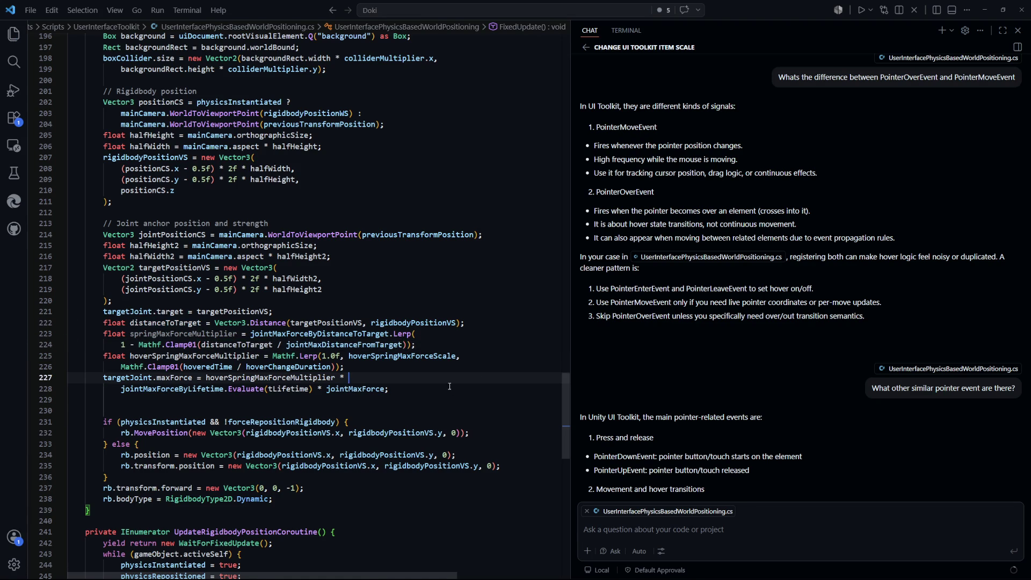
scroll(275, 336, "down", 1)
double_click(222, 293)
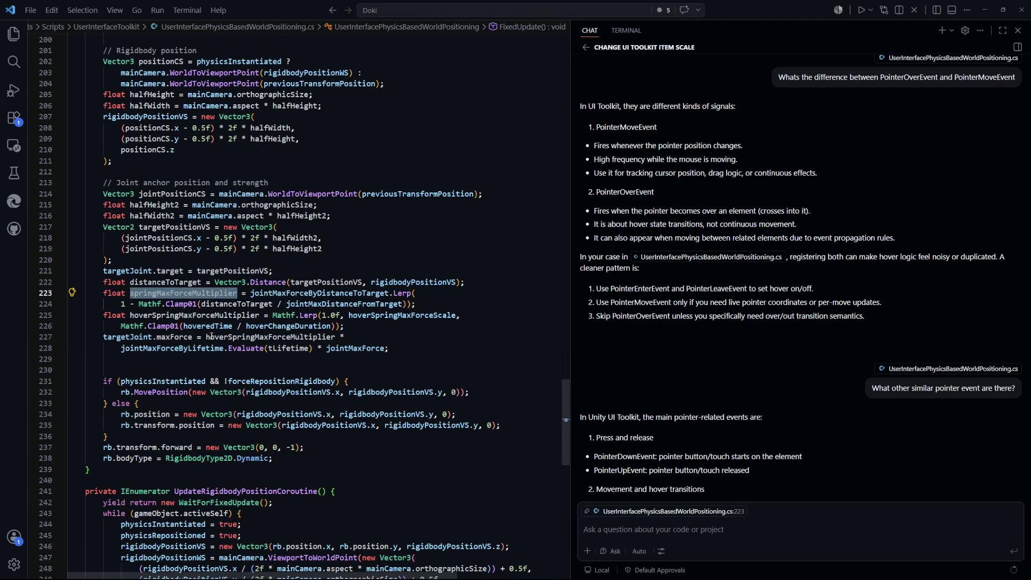
Multiply the joint maxForce by springMaxForceMultiplier.
key("ctrl+c")
left_click(408, 337)
key("ctrl+v")
type("*")
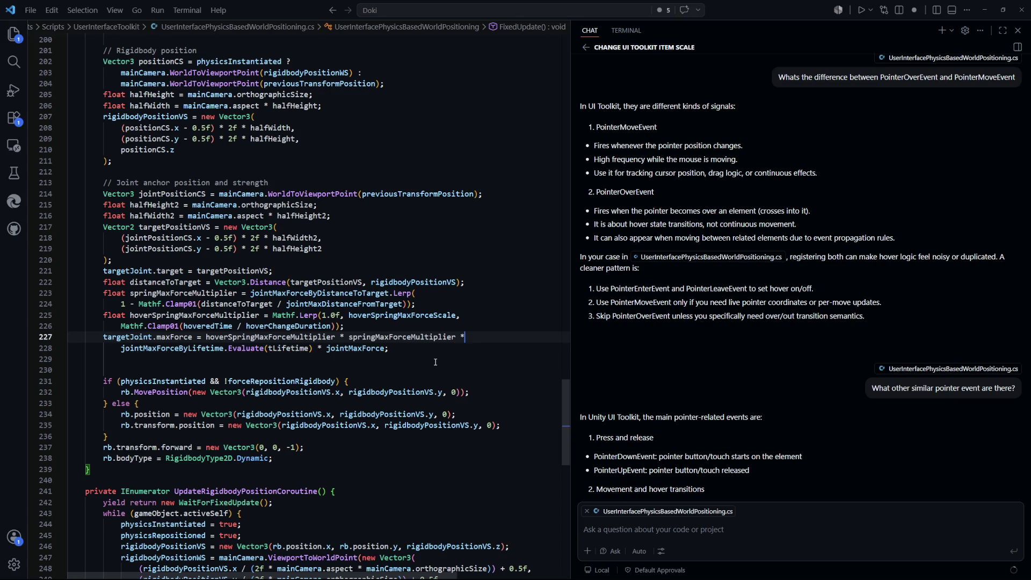
left_click(436, 370)
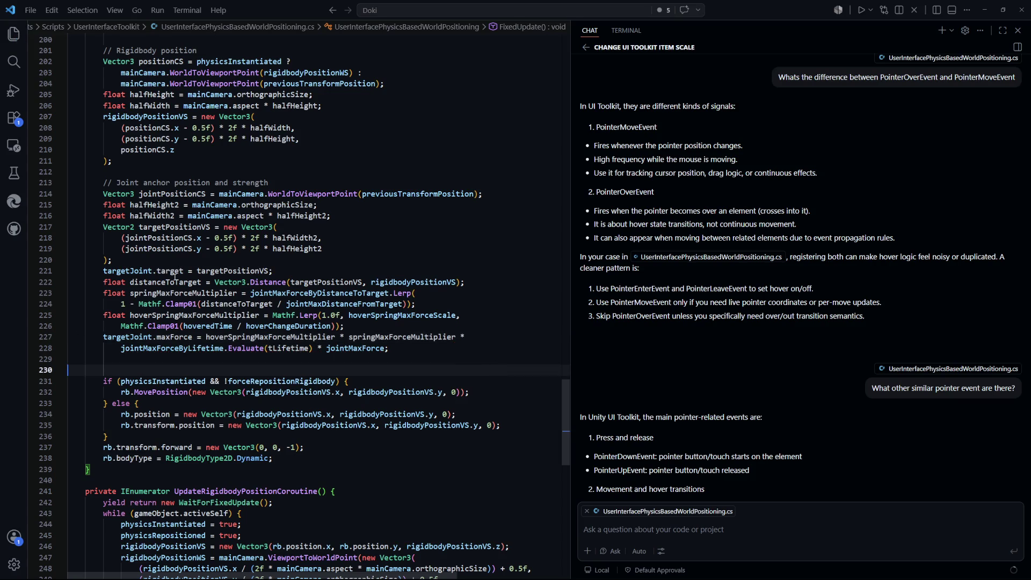
Review the uses of targetPositionVS, rigidbodyPositionVS, distanceToTarget and jointMaxForceByDistanceToTarget.
left_click(177, 279)
left_click(327, 274)
left_click(328, 279)
left_click(413, 283)
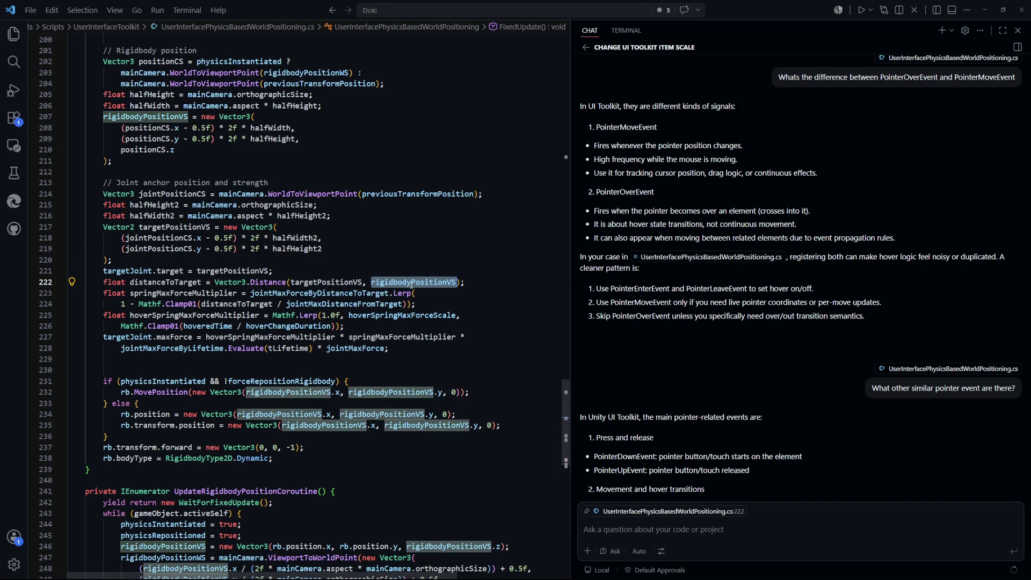
left_click(468, 305)
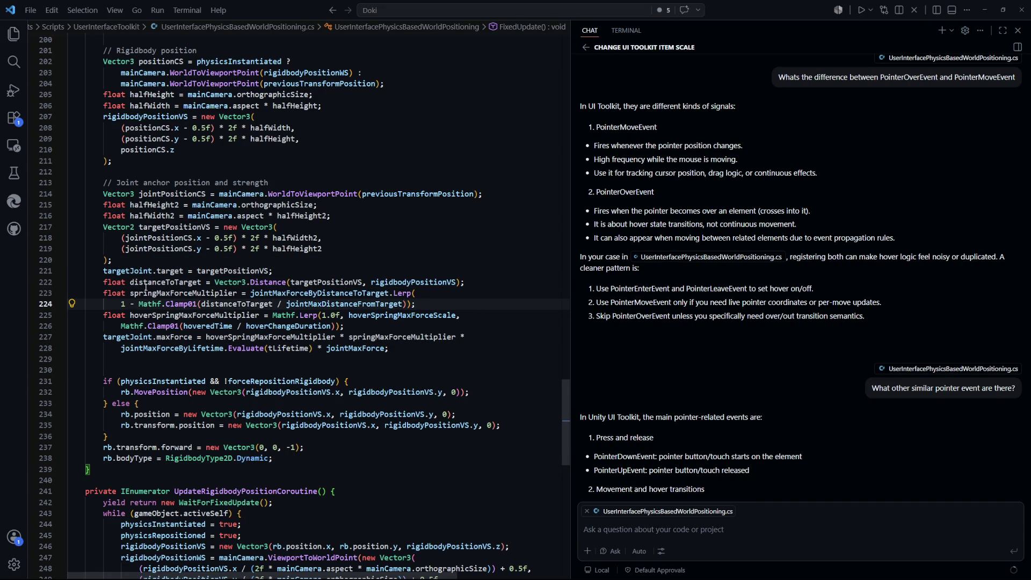
double_click(130, 294)
left_click(145, 307)
double_click(344, 304)
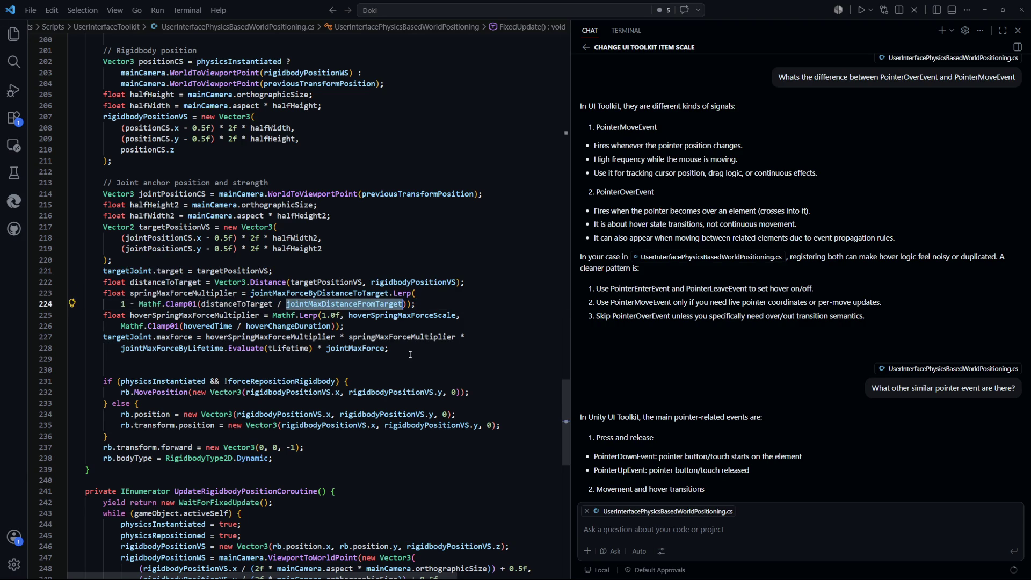
left_click(446, 304)
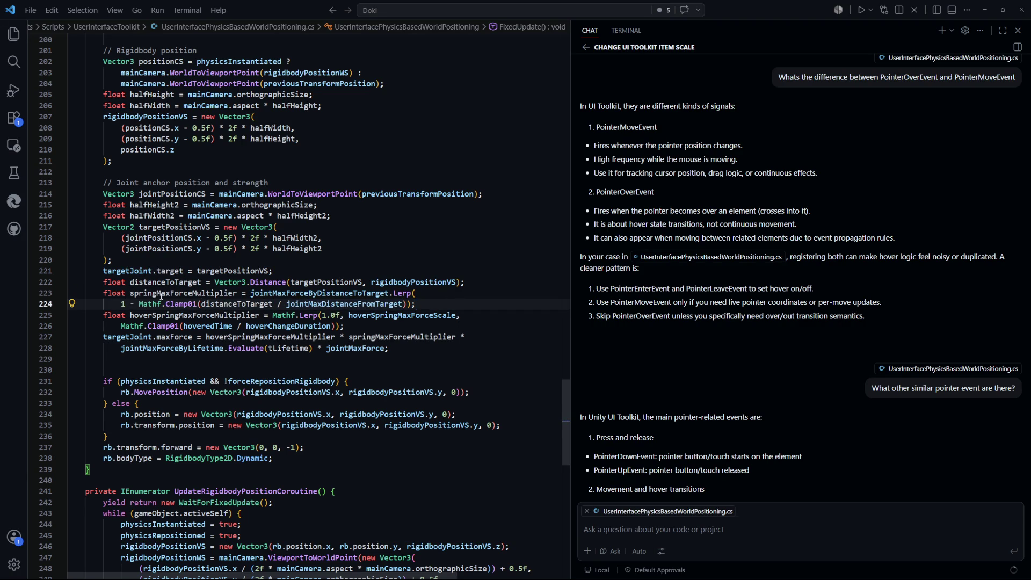
double_click(247, 303)
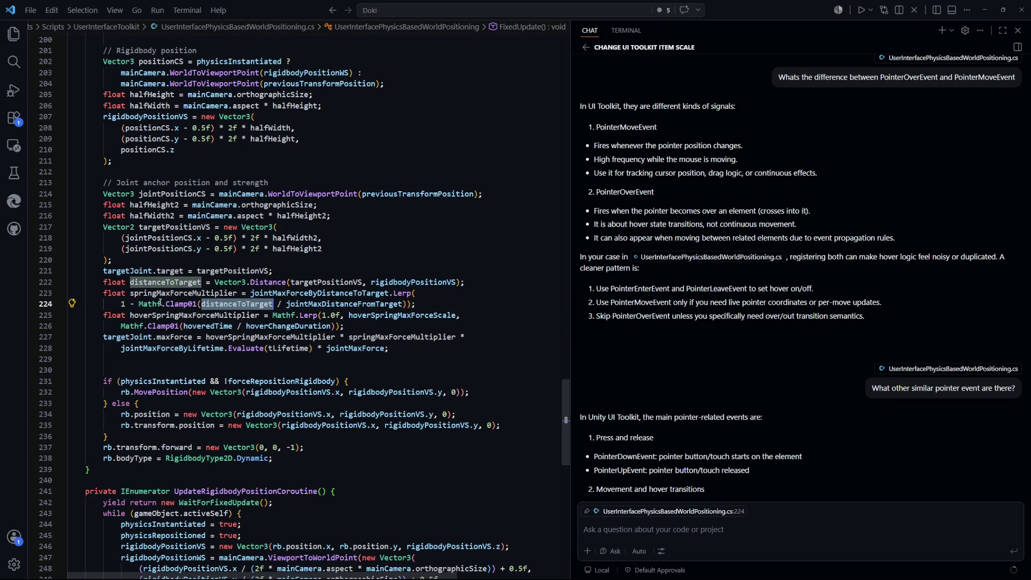
triple_click(116, 304)
left_click(116, 304)
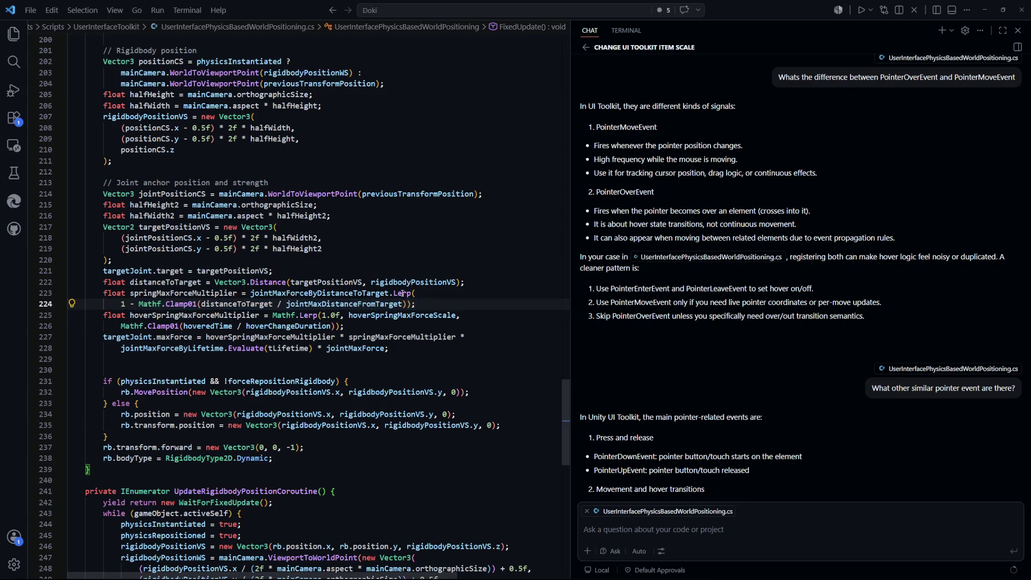
double_click(307, 293)
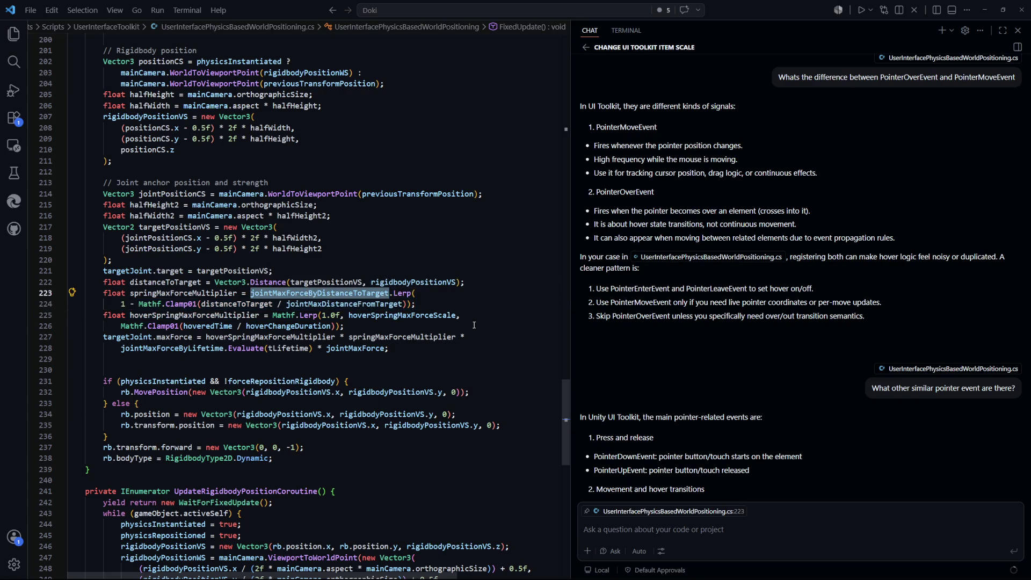
left_click(462, 314)
key("Up")
key("Up")
key("Up")
double_click(307, 295)
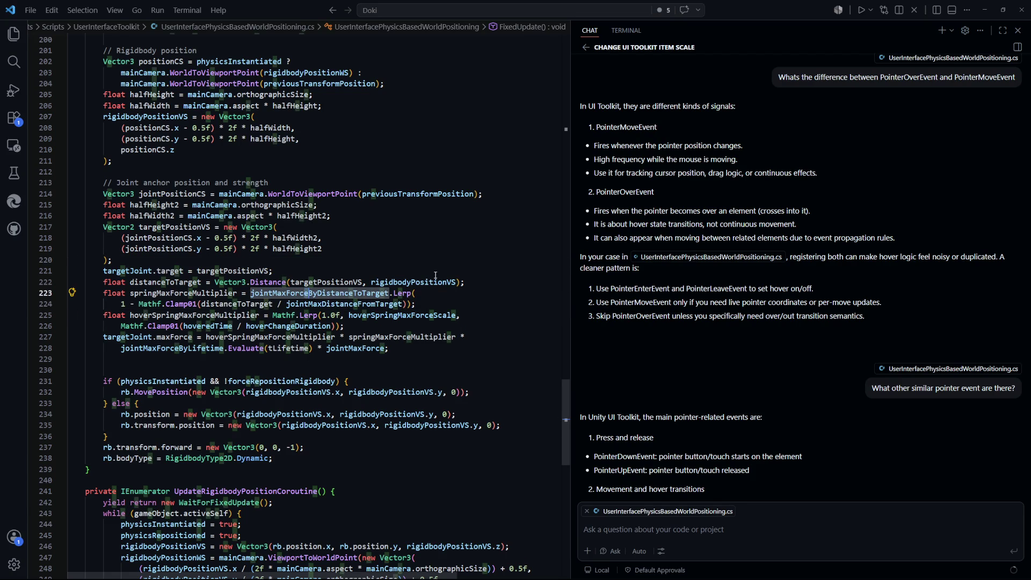
Delete the blank line before the rigidbody if-block and return to Unity to recompile.
left_click(407, 250)
double_click(183, 293)
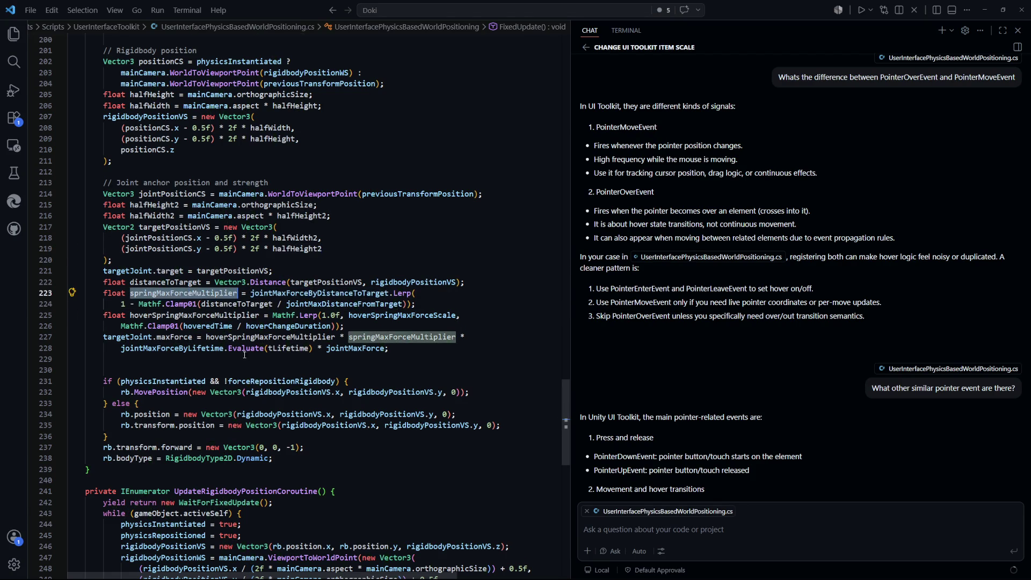
left_click(459, 362)
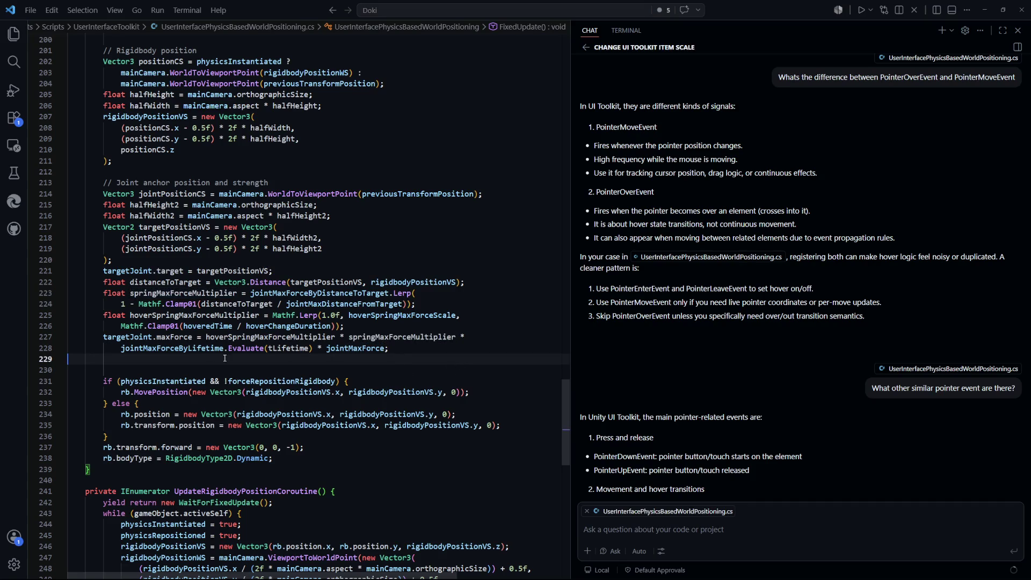
key("BackSpace")
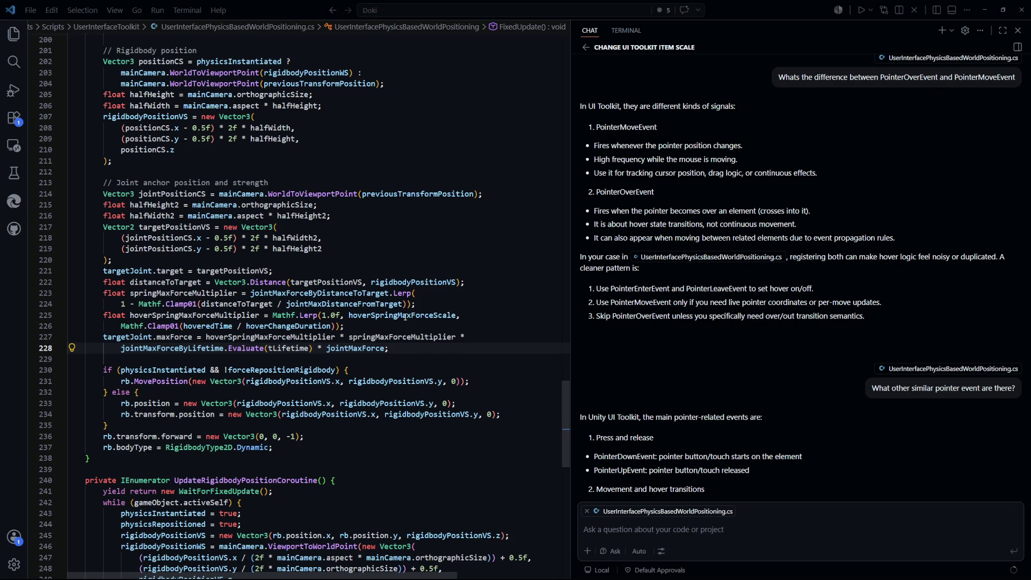
key("alt+Tab")
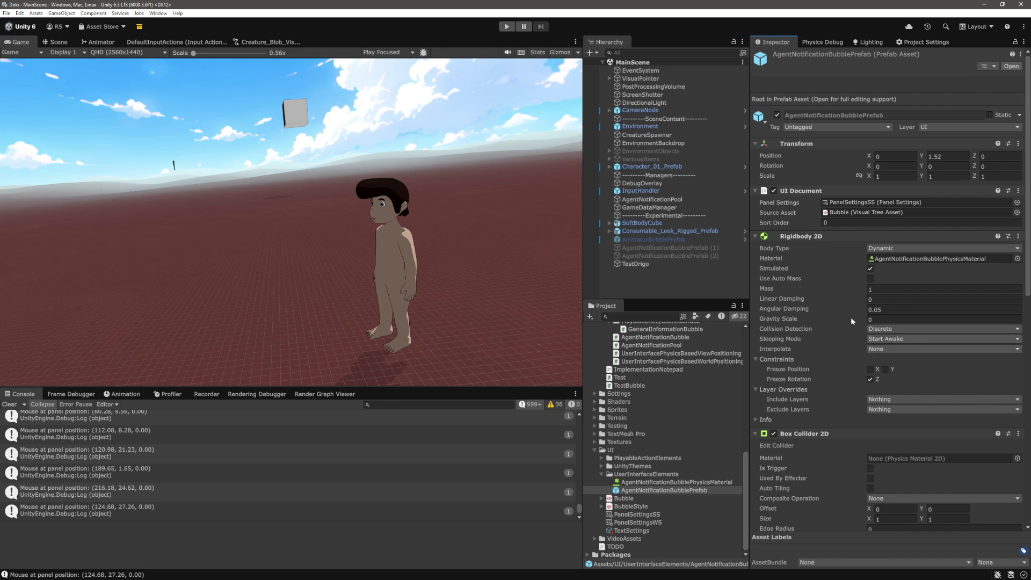
scroll(803, 360, "down", 5)
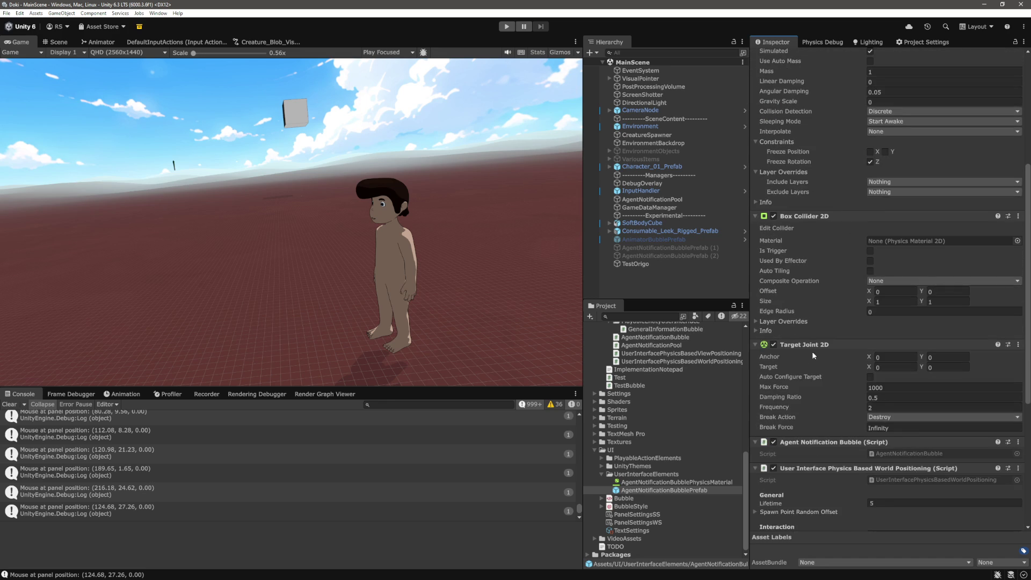
scroll(823, 359, "down", 2)
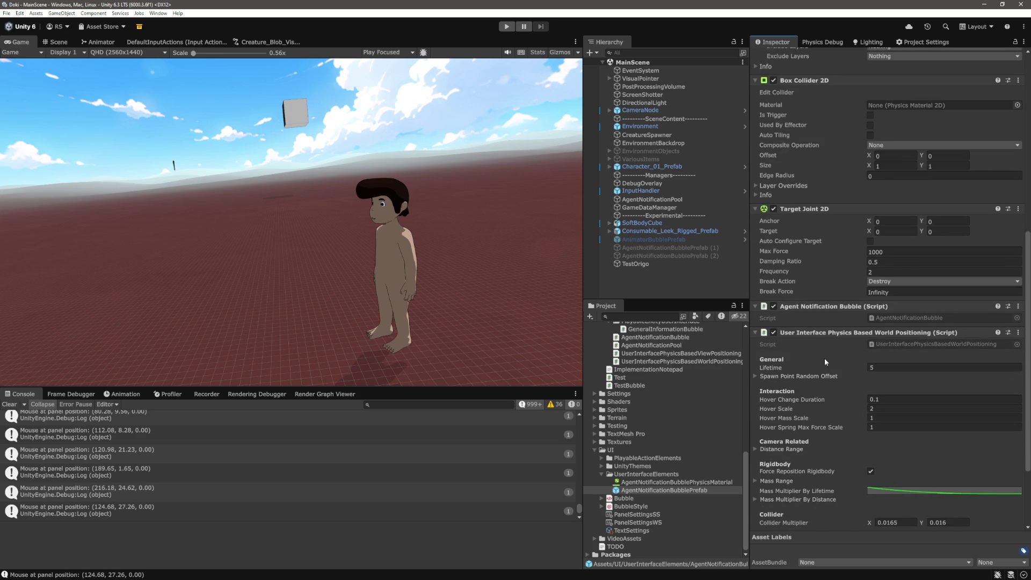
scroll(808, 336, "up", 2)
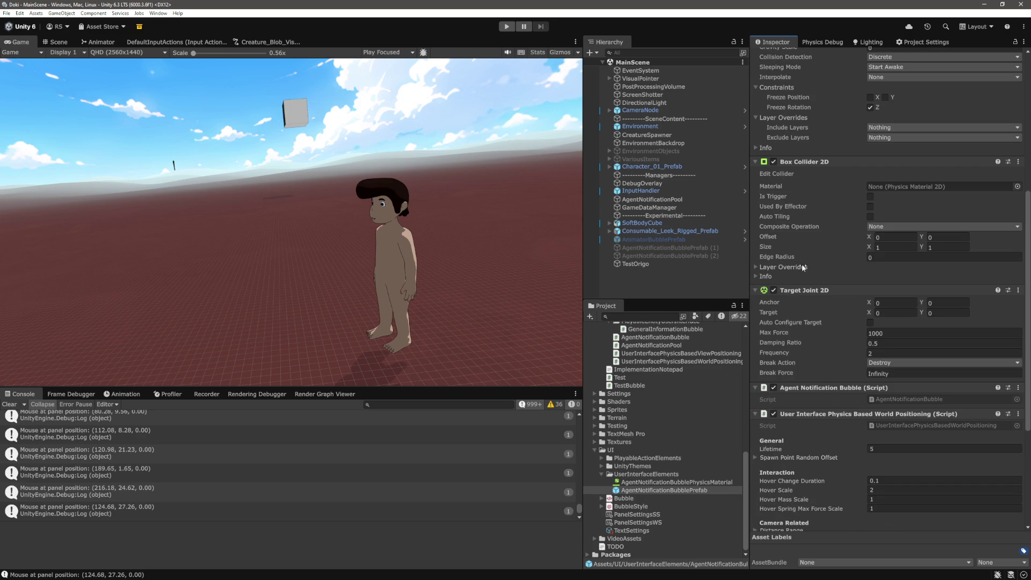
scroll(798, 399, "up", 5)
scroll(799, 398, "down", 7)
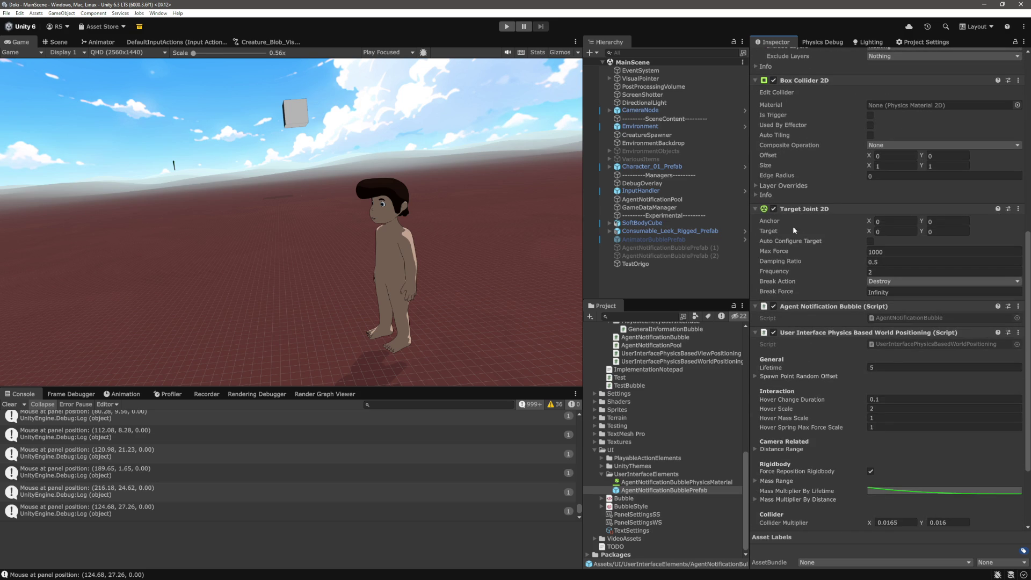
scroll(881, 274, "down", 3)
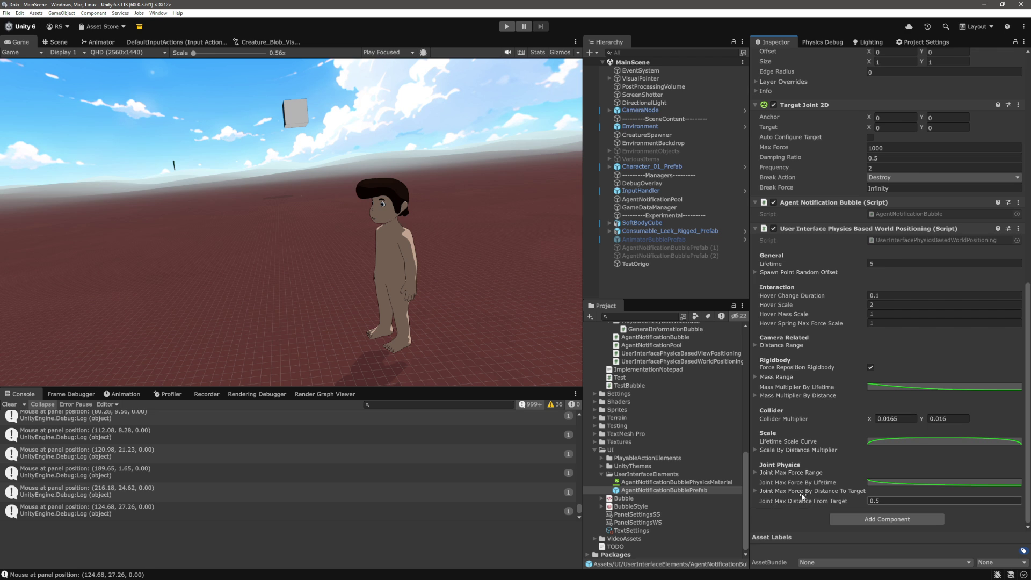
key("alt+Tab")
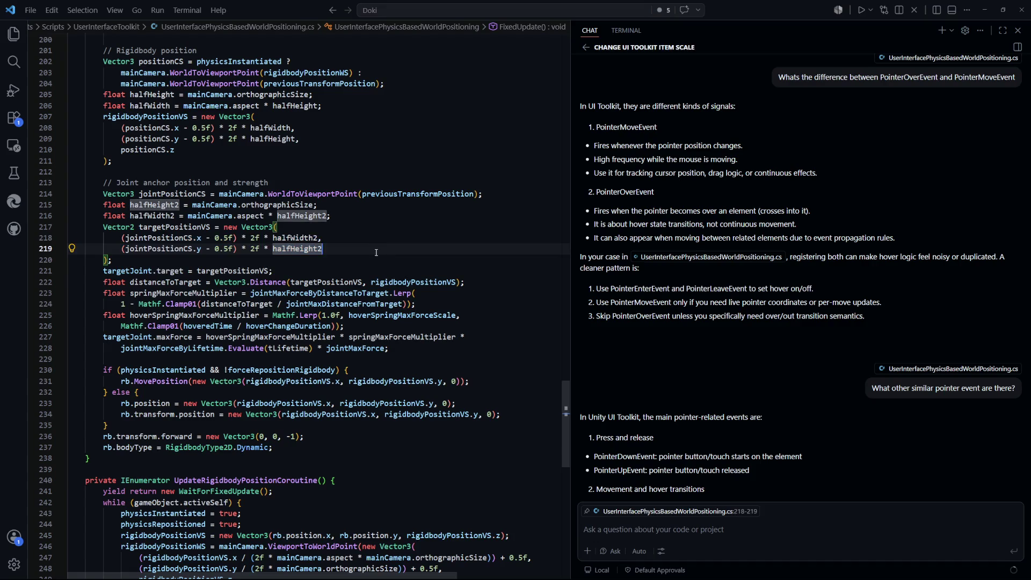
key("alt+Tab")
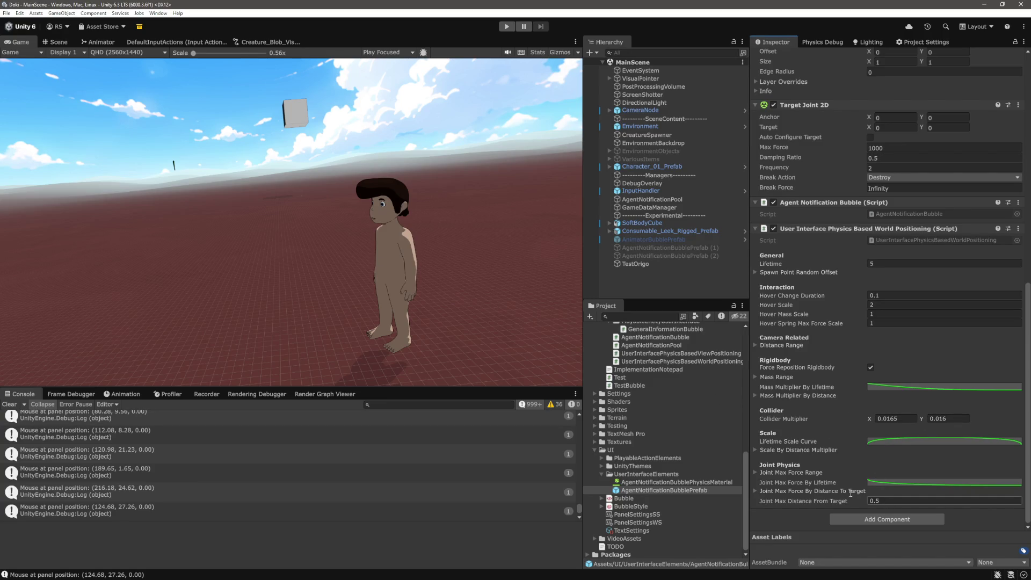
Enter Play mode so Focus and Energy bubbles stack above the character.
scroll(785, 446, "down", 2)
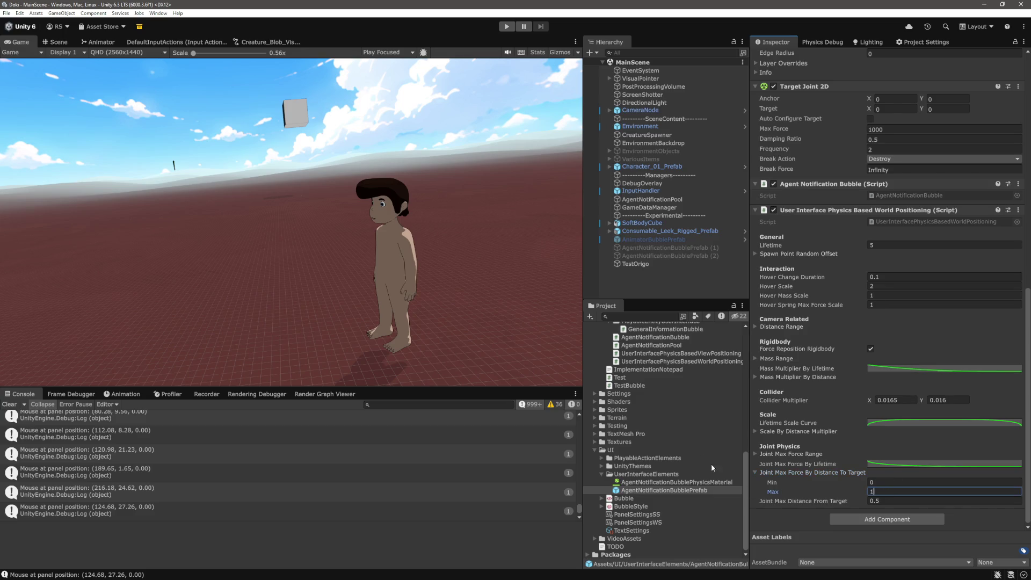
left_click(637, 289)
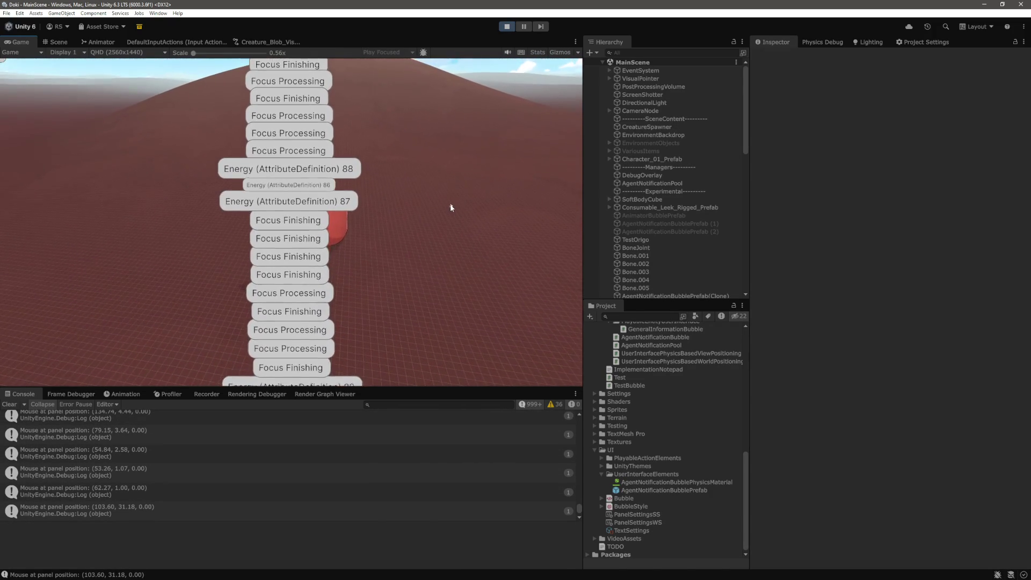
Select the first AgentNotificationBubblePrefab(Clone) in the Hierarchy.
scroll(681, 220, "down", 5)
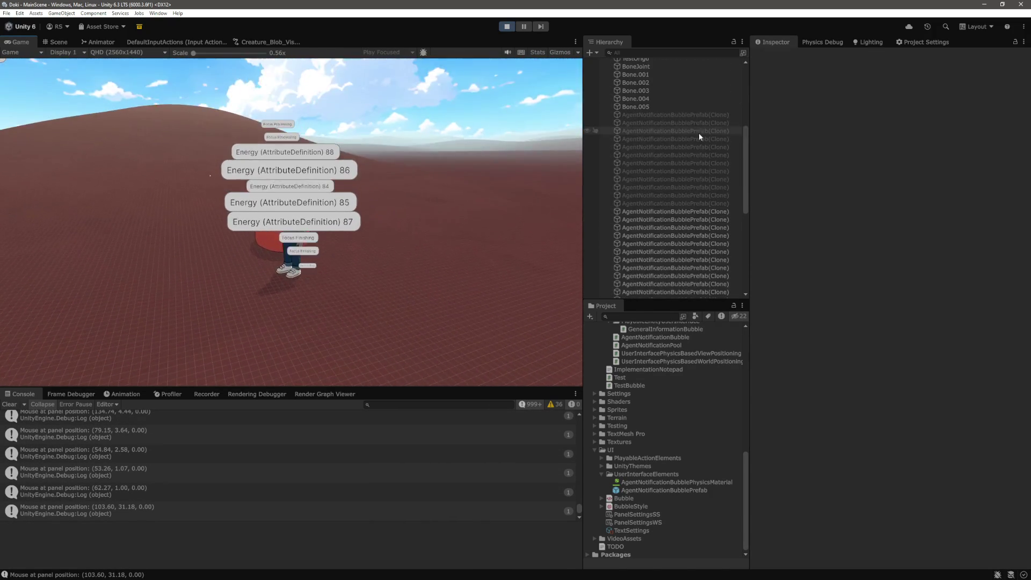
left_click(702, 114)
scroll(676, 228, "down", 3)
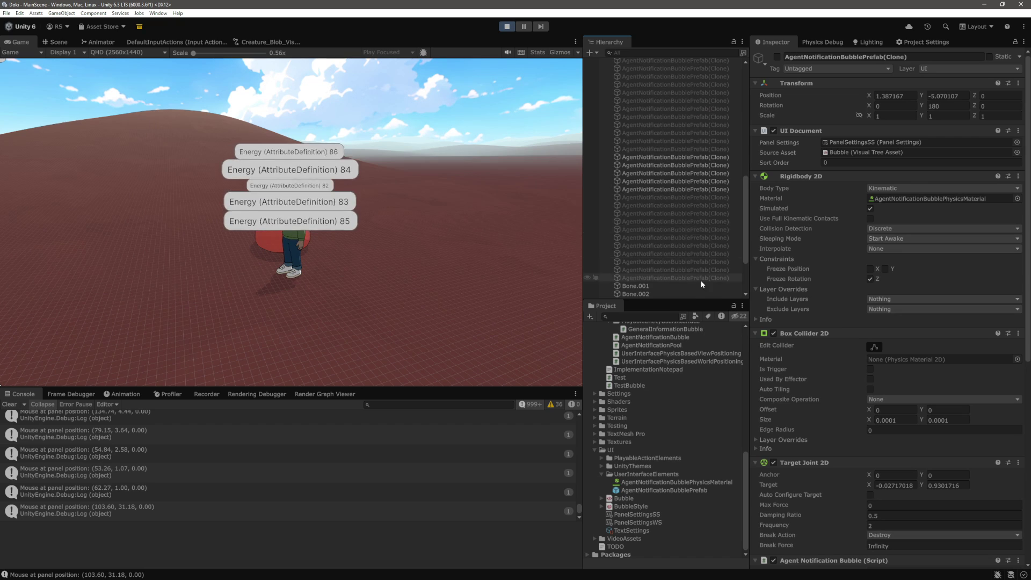
Select all bubble clones through the last one and set Rigidbody 2D Interpolate to Interpolate.
left_click(700, 278, "shift")
left_click(897, 227)
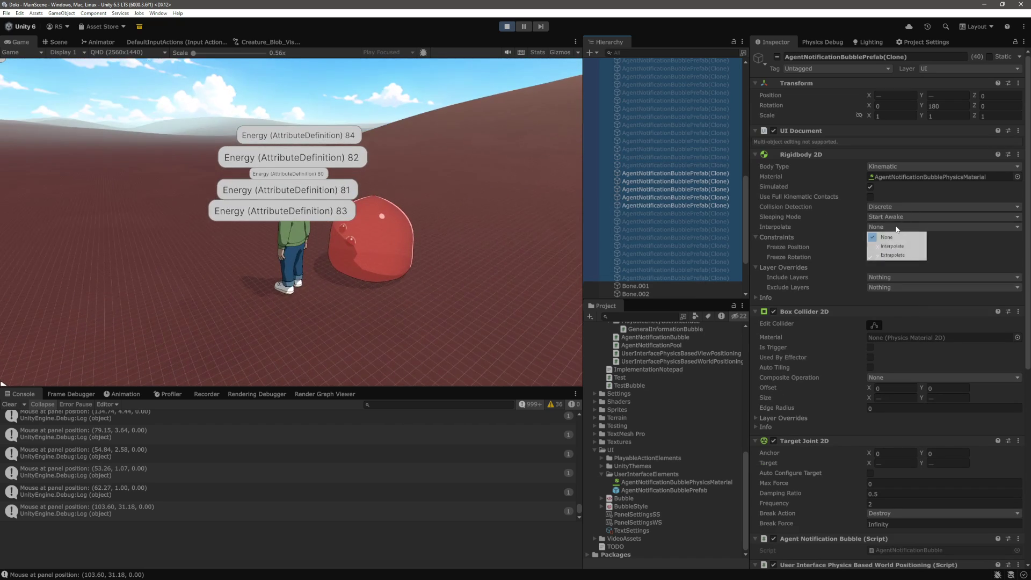
left_click(901, 248)
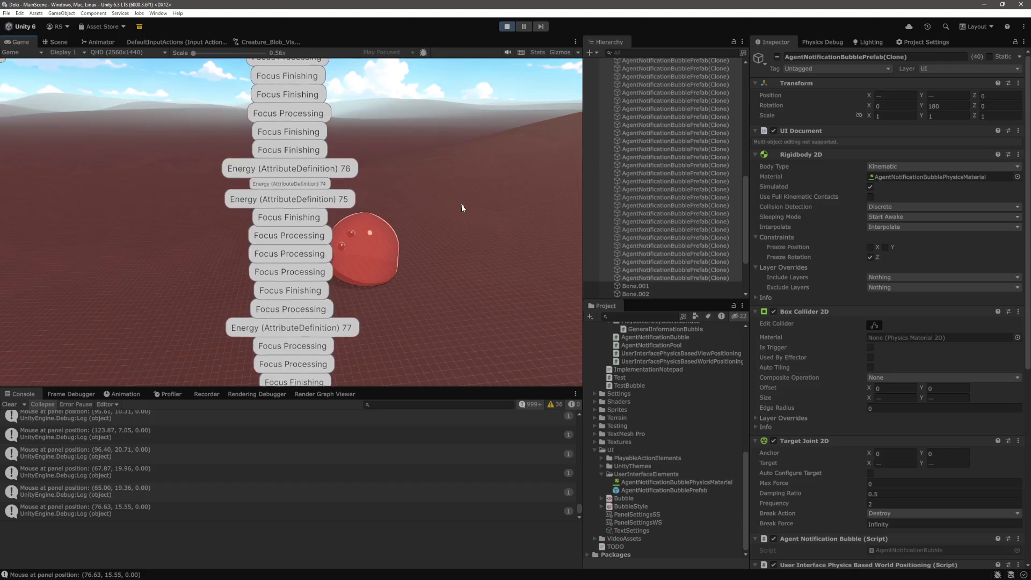
scroll(459, 210, "down", 5)
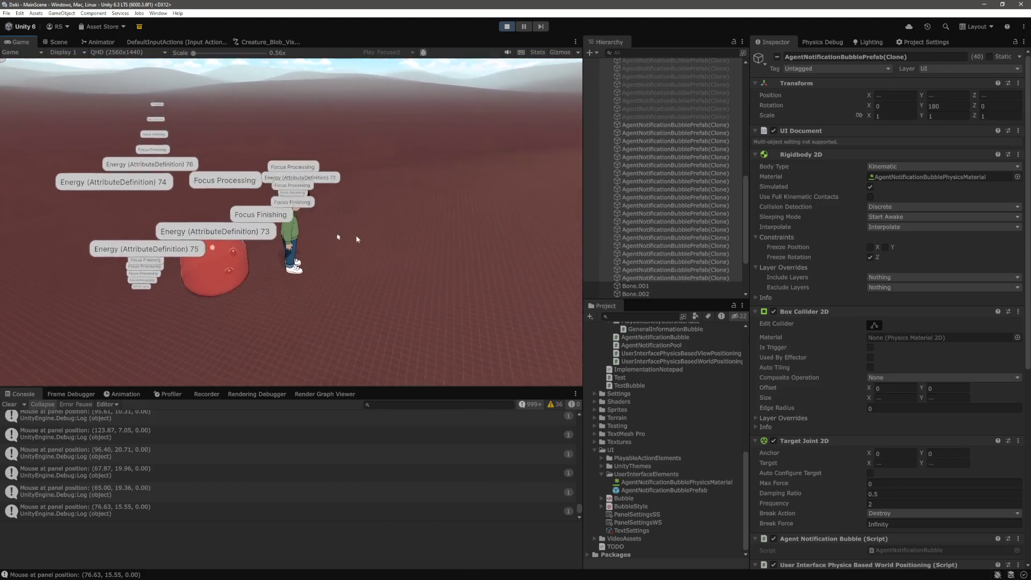
scroll(90, 317, "up", 5)
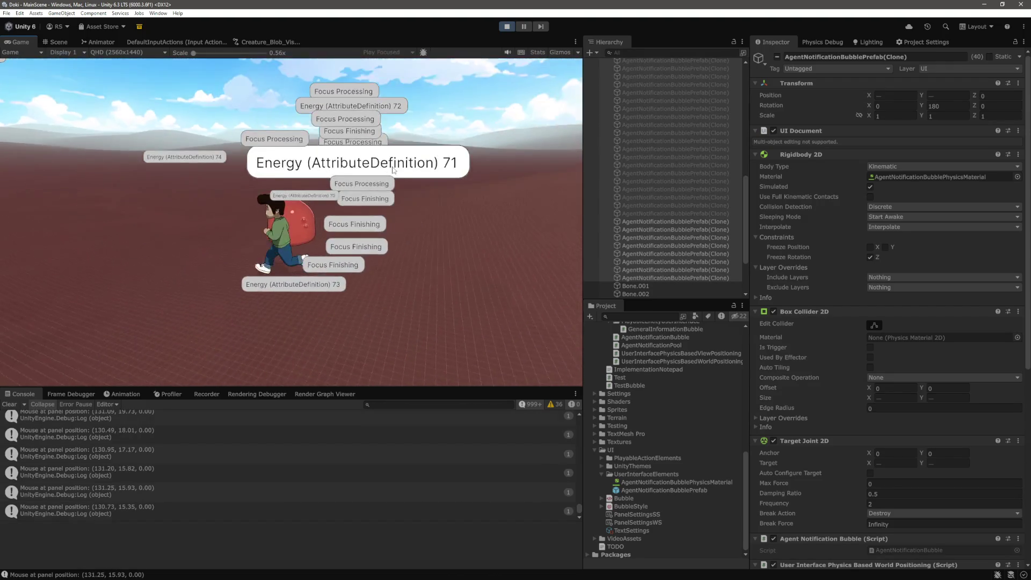
scroll(856, 363, "down", 10)
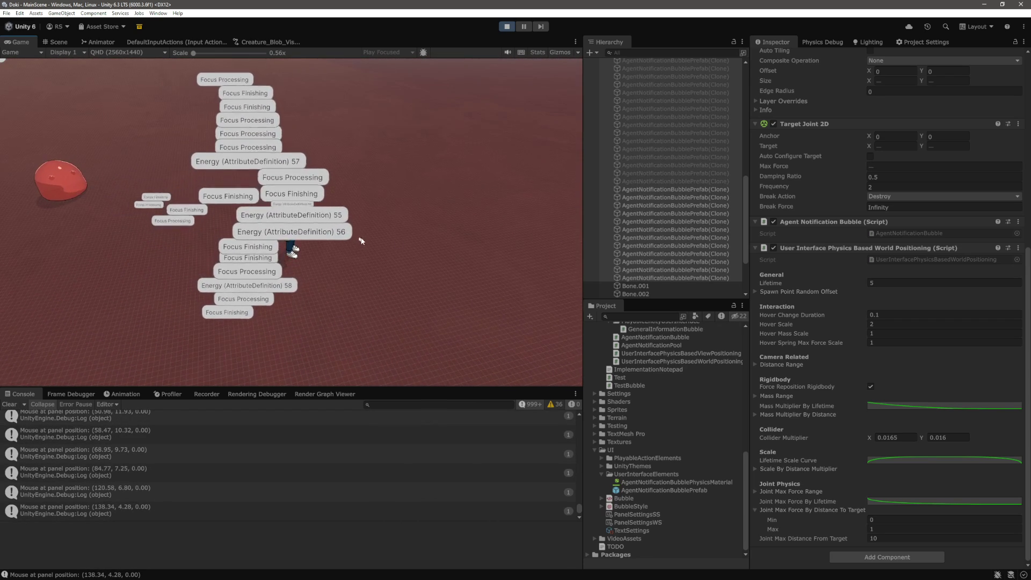
Set the bubble clones' Joint Max Distance From Target to 10.
left_click(514, 292)
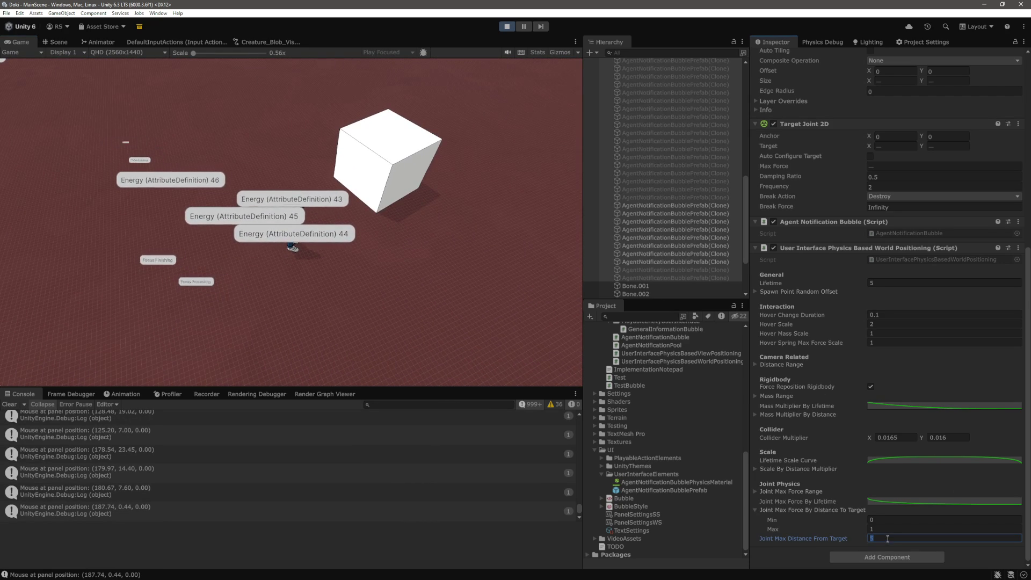
type("10")
key("Return")
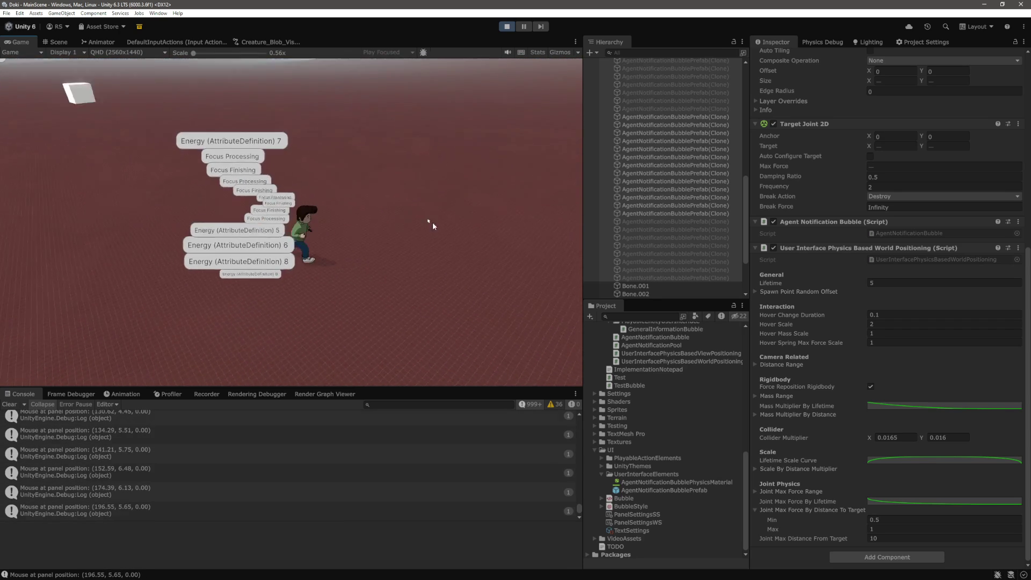
Review the Rigidbody 2D Collision Detection options, keeping Discrete.
scroll(886, 284, "up", 5)
scroll(911, 306, "up", 4)
left_click(909, 163)
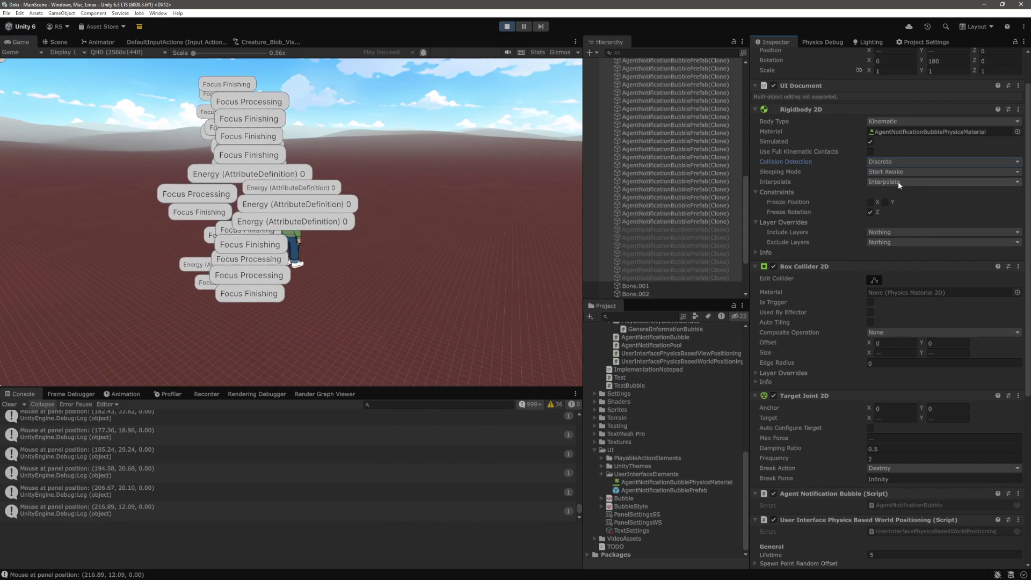
Change the bubble clones' Rigidbody 2D interpolation to Extrapolate.
left_click(898, 182)
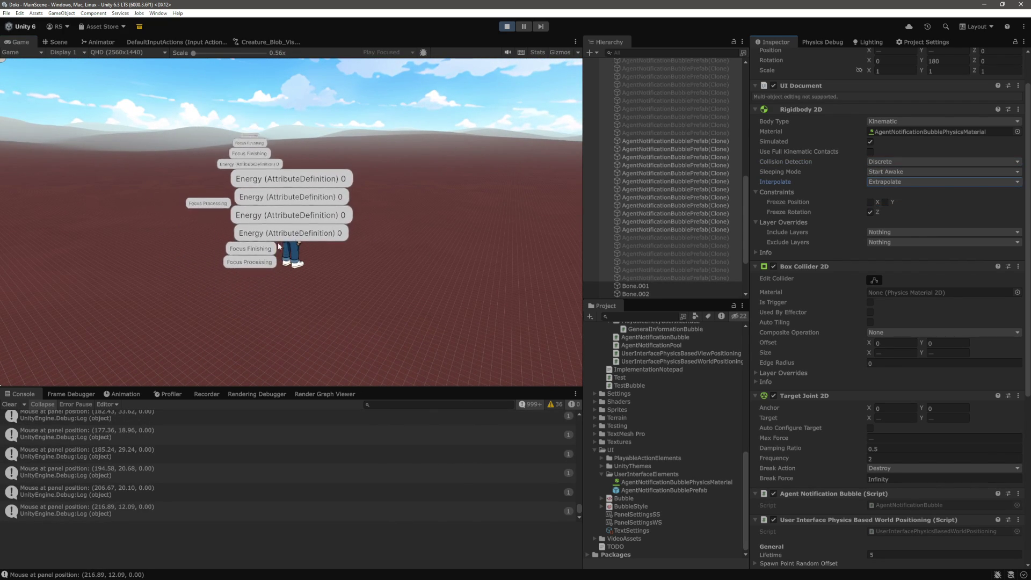
left_click(299, 250)
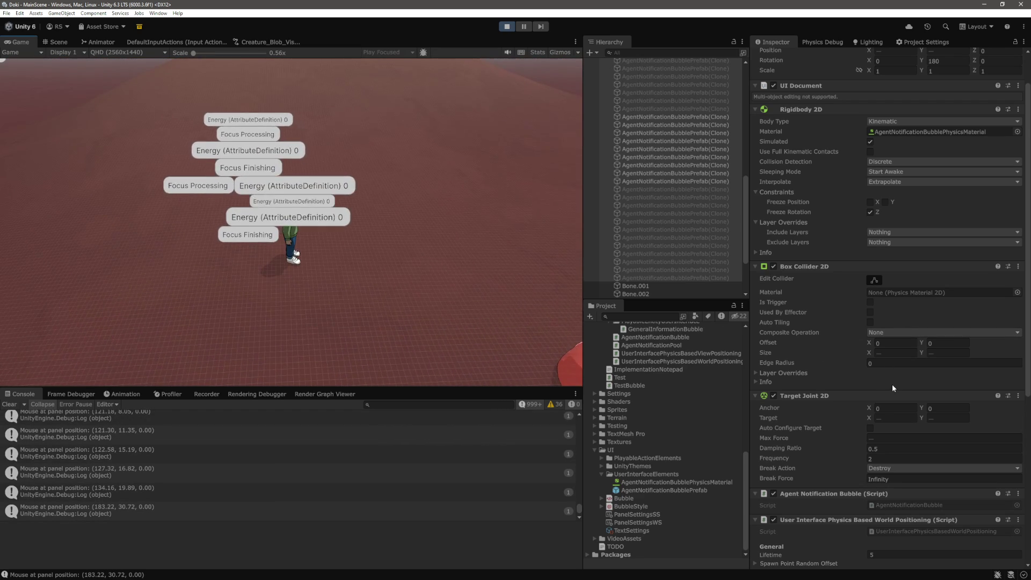
Open AgentNotificationBubblePhysicsMaterial from the Rigidbody 2D Material field and set Bounciness to 0.
left_click(912, 131)
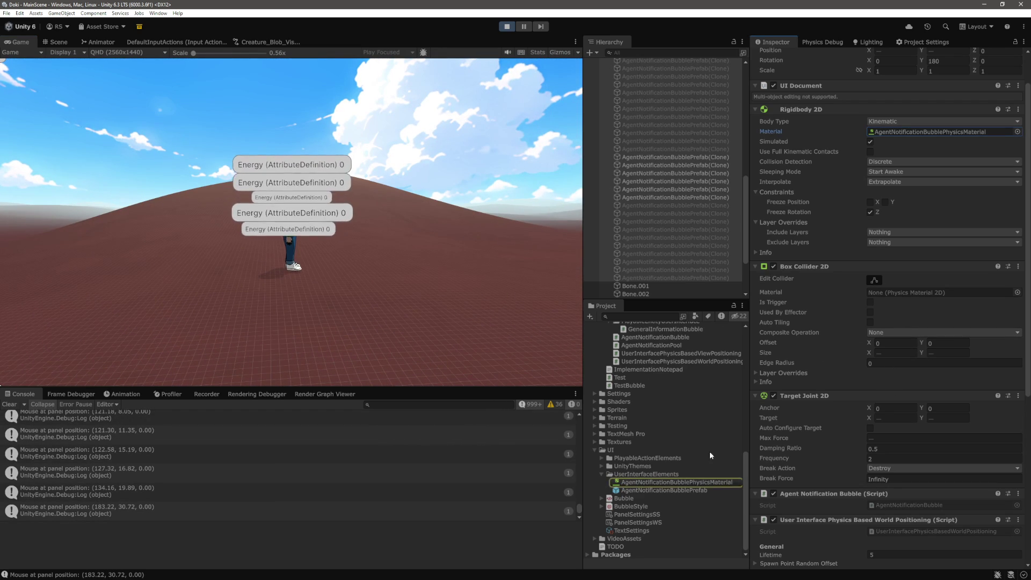
left_click(693, 483)
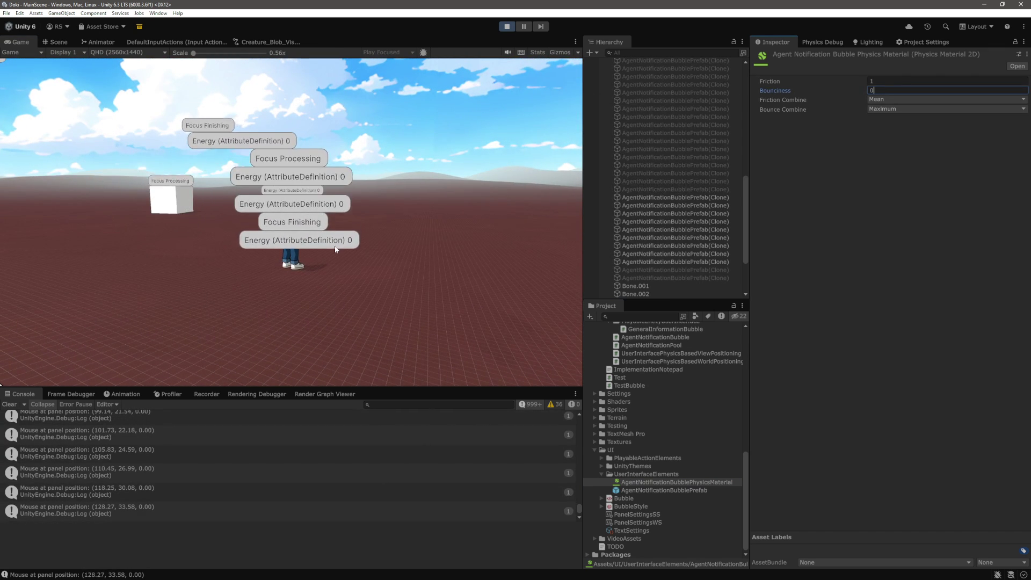
left_click(328, 244)
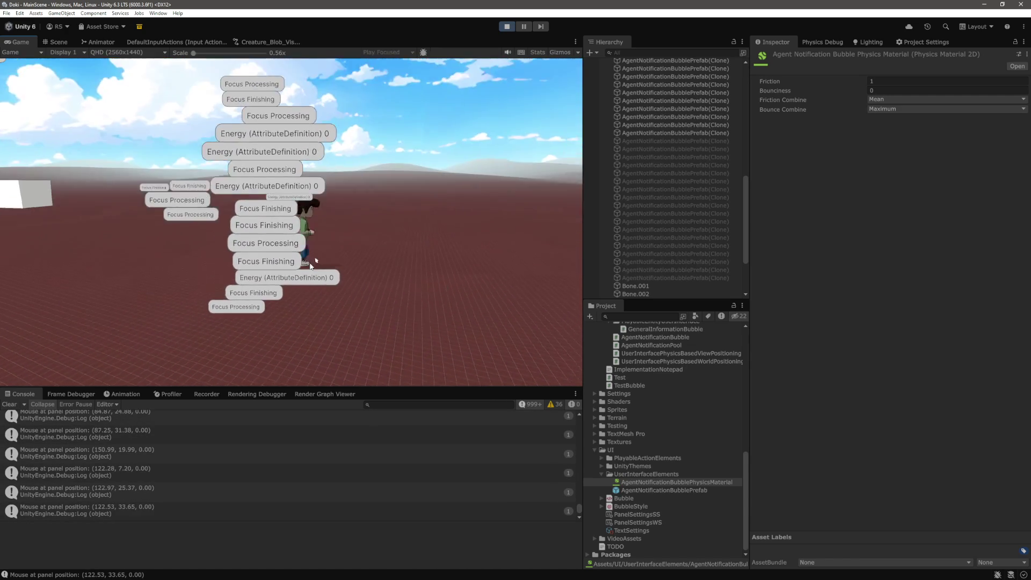
scroll(678, 269, "down", 10)
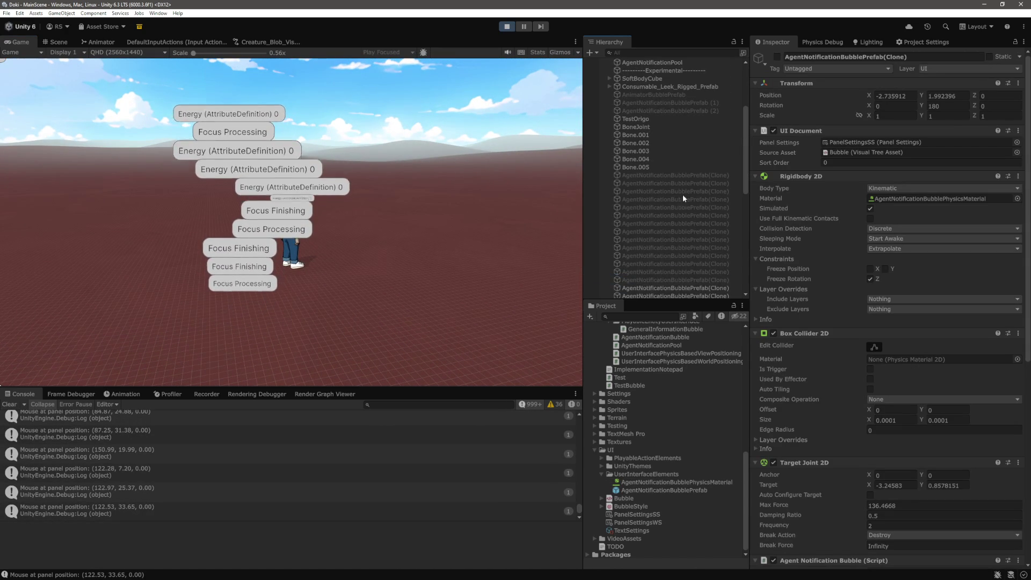
Shift-select the AgentNotificationBubblePrefab(Clone) range and scroll to their shared positioning script.
left_click(688, 177, "shift")
scroll(864, 334, "down", 10)
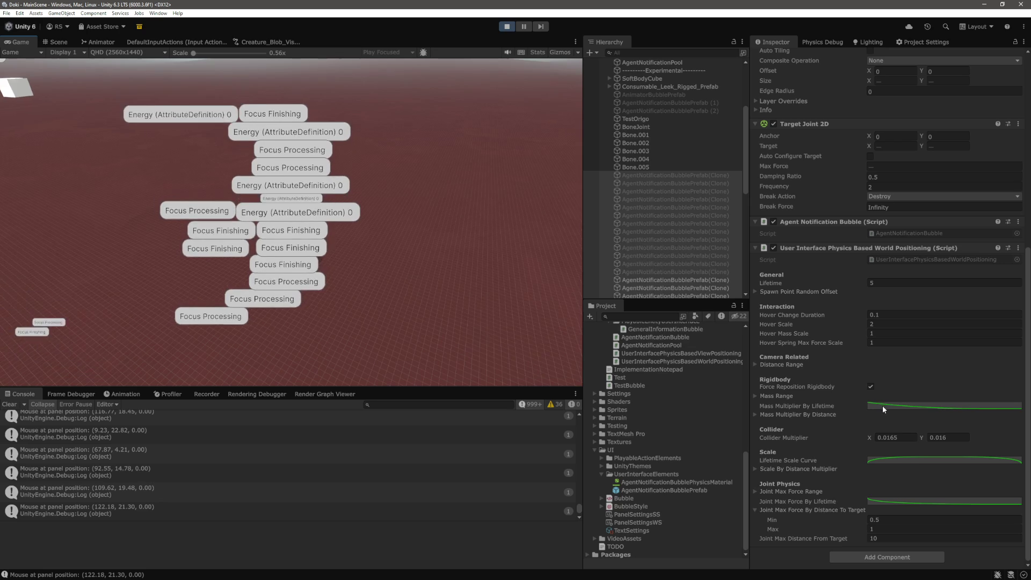
Drag the first key's tangent so the mass curve drops steeply from 1000, then flattens toward 0.
left_click(878, 405)
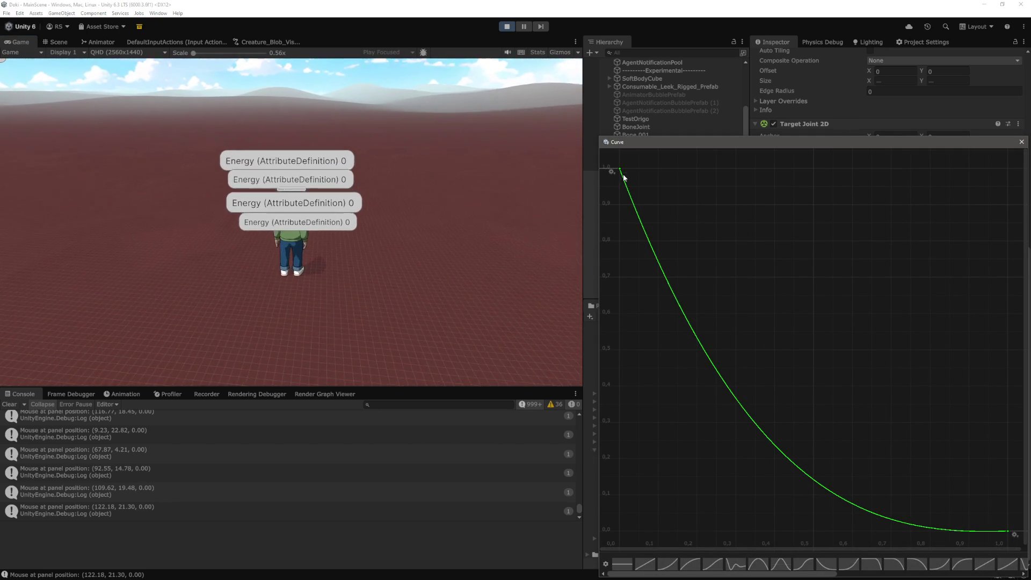
left_click(900, 282)
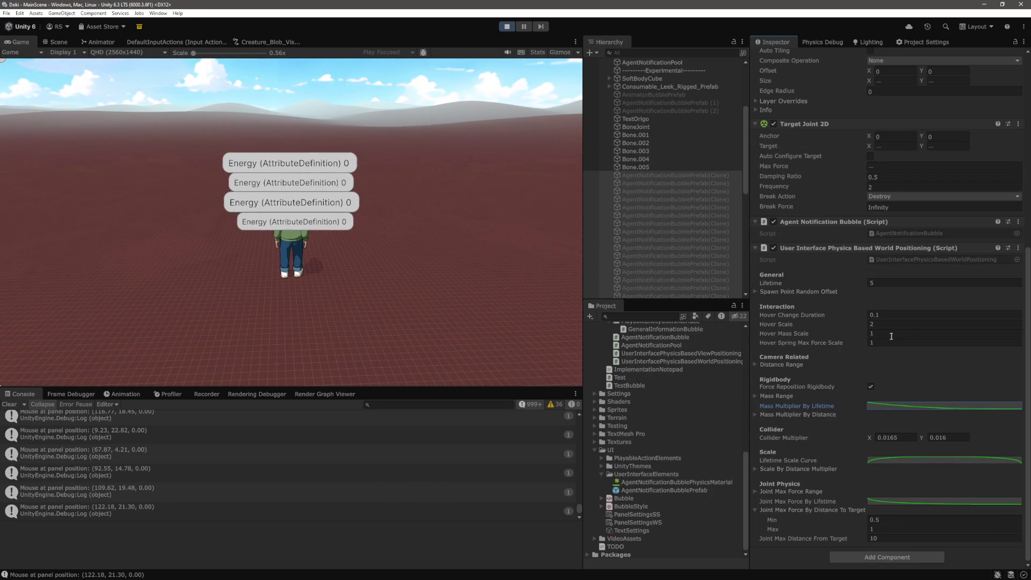
left_click(881, 405)
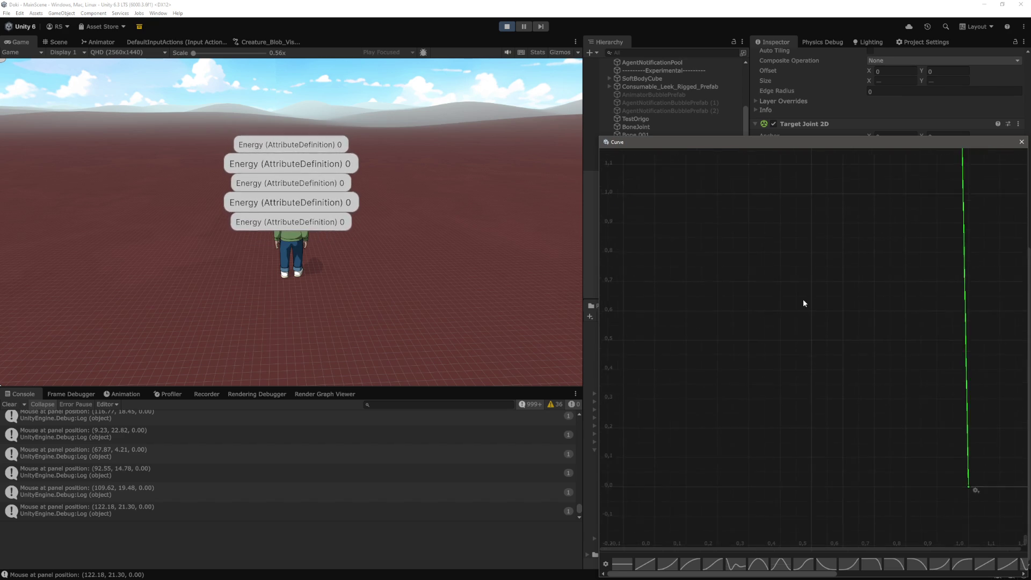
left_click(1022, 143)
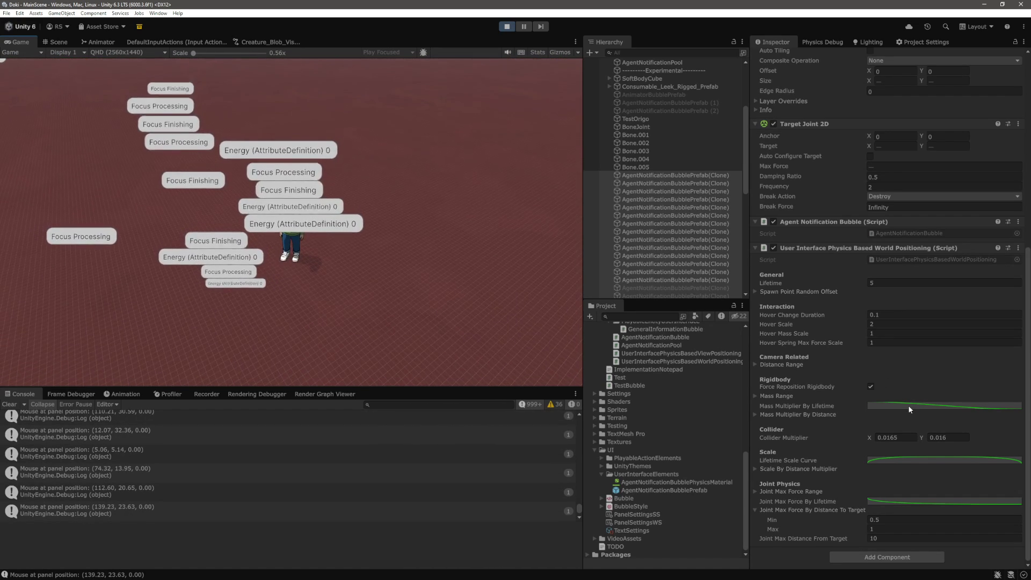
left_click(908, 405)
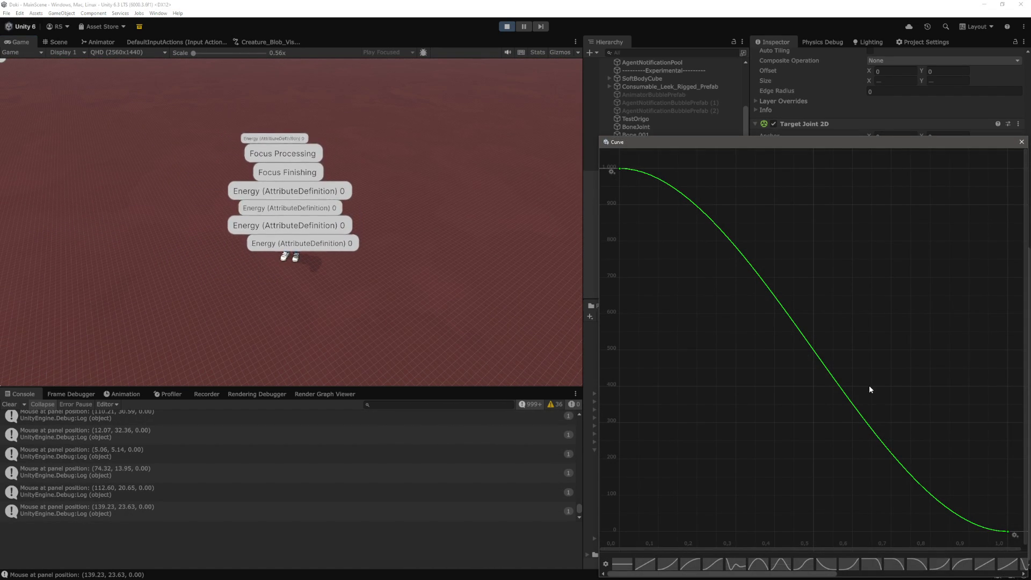
mouse_move(646, 172)
left_mouse_down()
mouse_move(637, 203)
mouse_move(624, 206)
mouse_move(633, 207)
left_mouse_up()
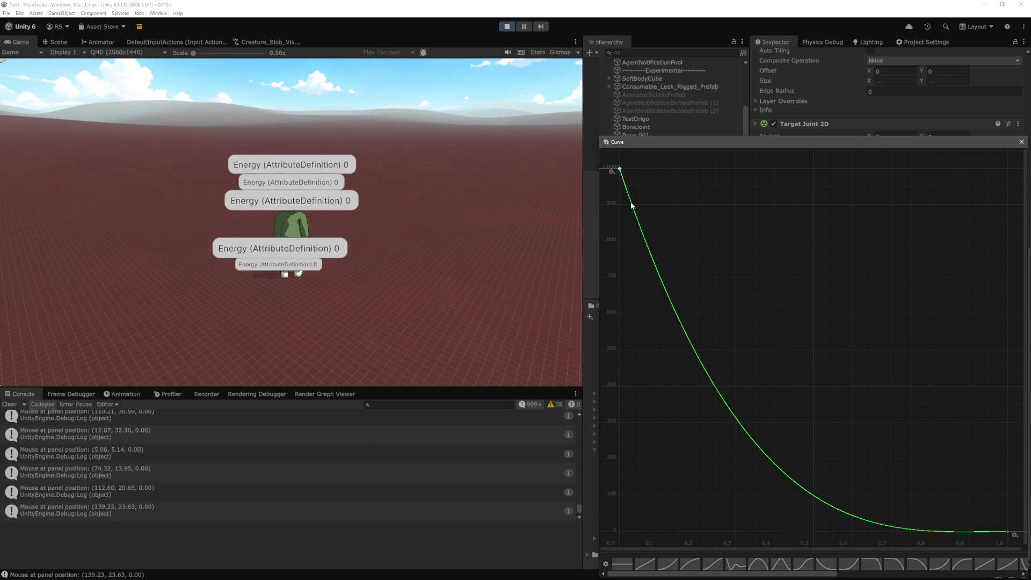
left_click(450, 194)
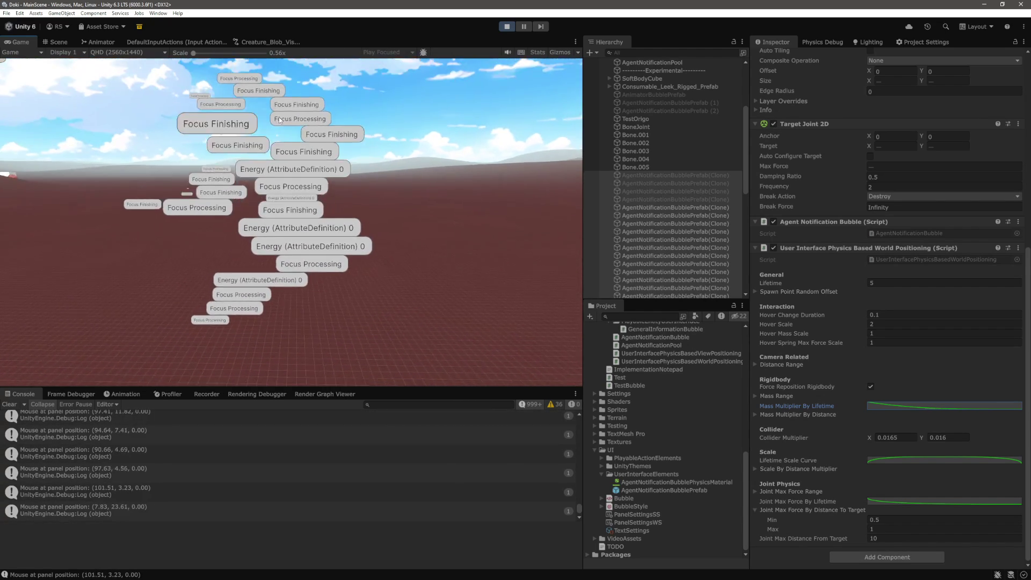
Change the top key's right tangent mode and steepen it so the curve plunges almost vertically from 1000.
left_click(930, 406)
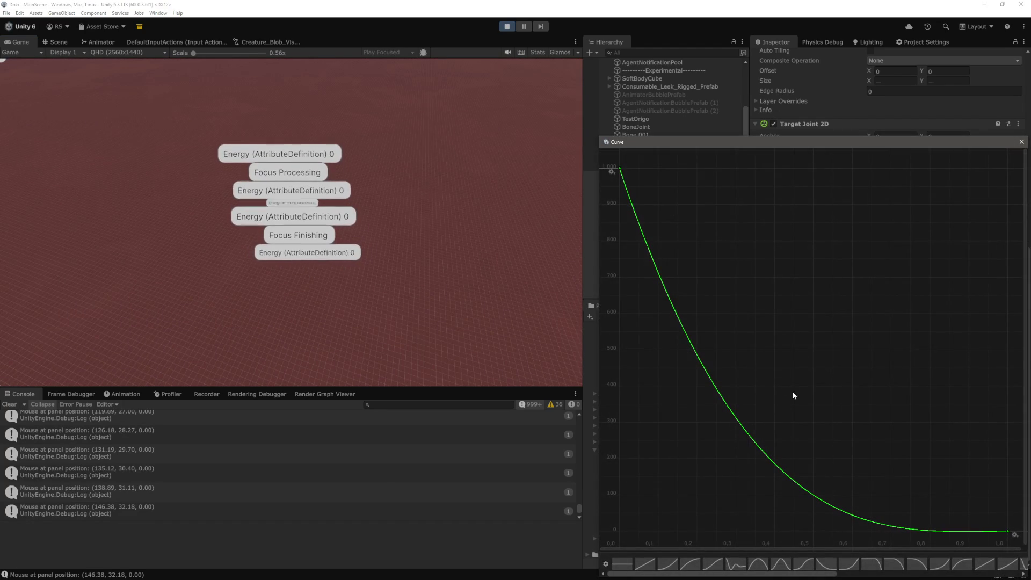
right_click(621, 169)
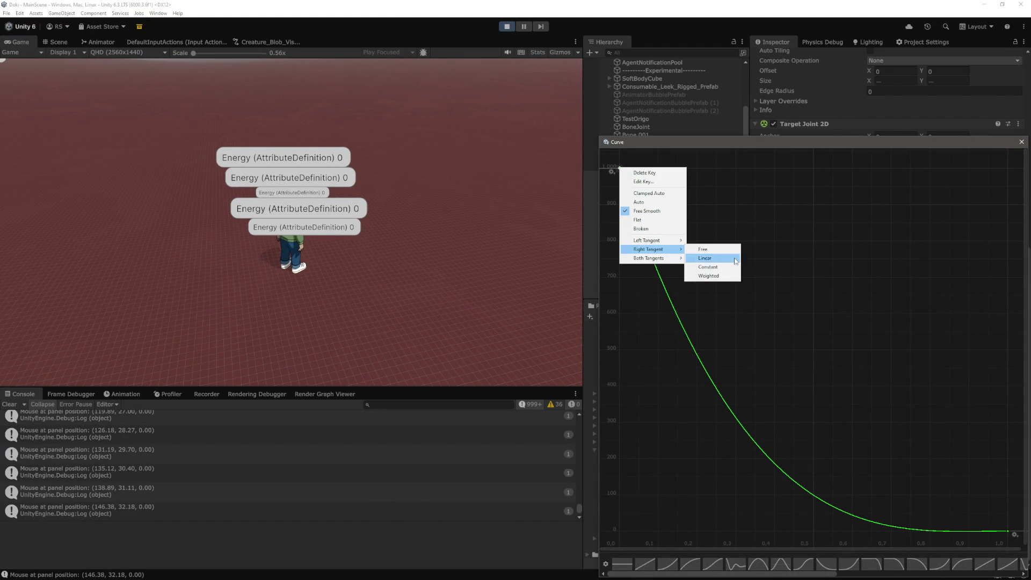
left_click(731, 276)
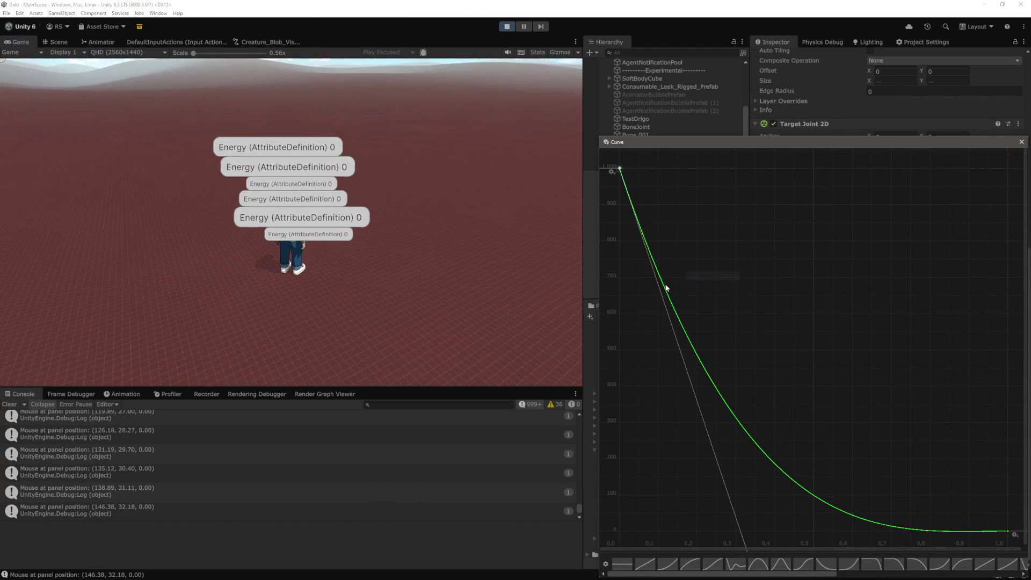
scroll(737, 227, "down", 2)
scroll(760, 412, "up", 2)
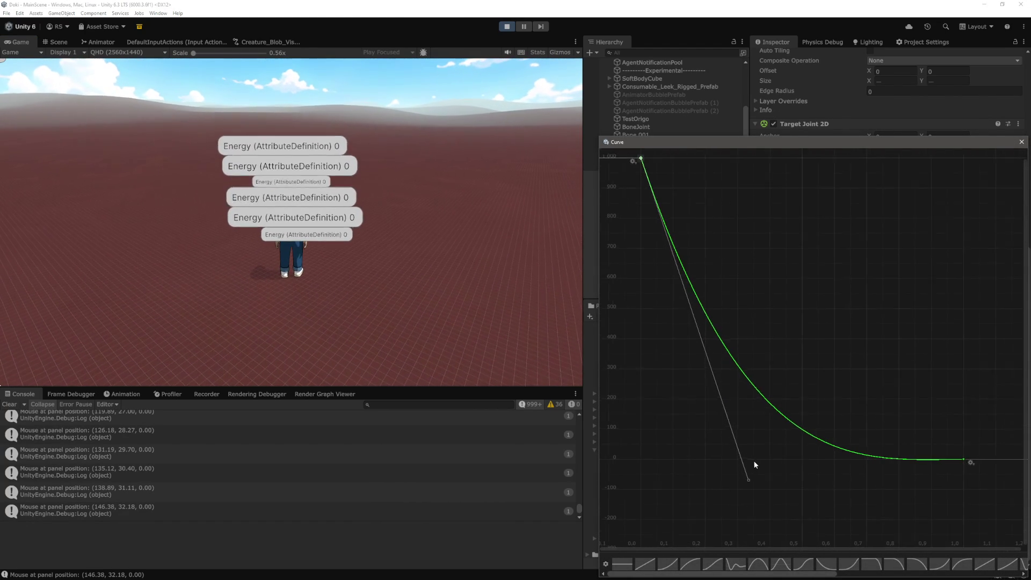
mouse_move(809, 486)
left_mouse_down()
mouse_move(730, 467)
mouse_move(701, 472)
mouse_move(705, 503)
left_mouse_up()
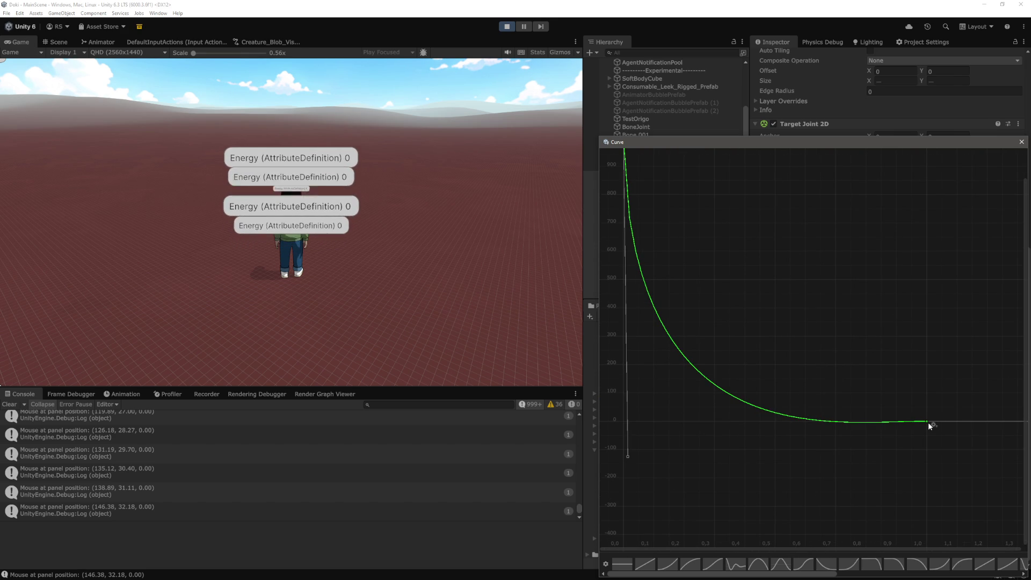
Make the curve's end key tangent weighted and lengthen it for a steeper drop.
left_click(927, 422)
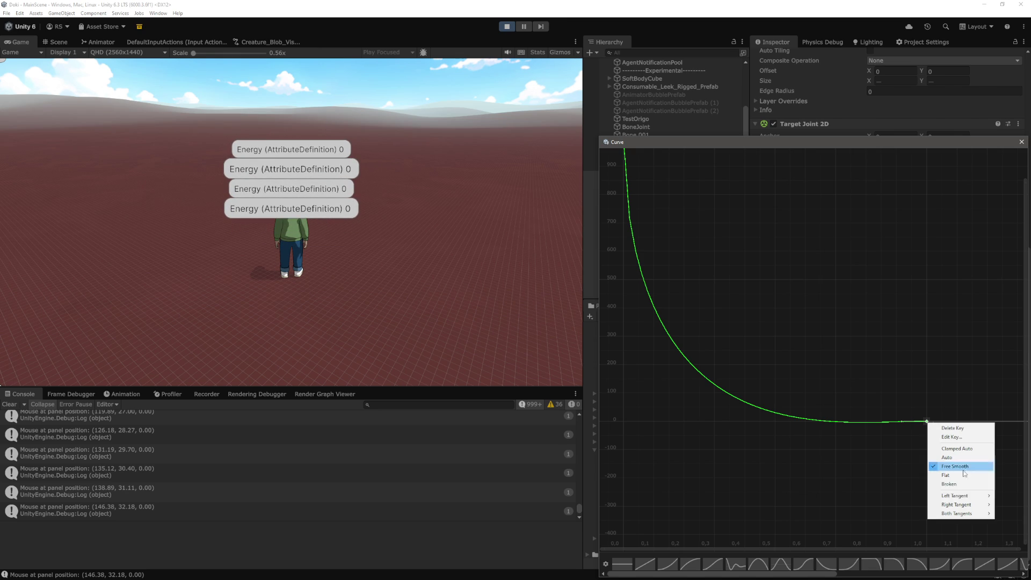
left_click(910, 523)
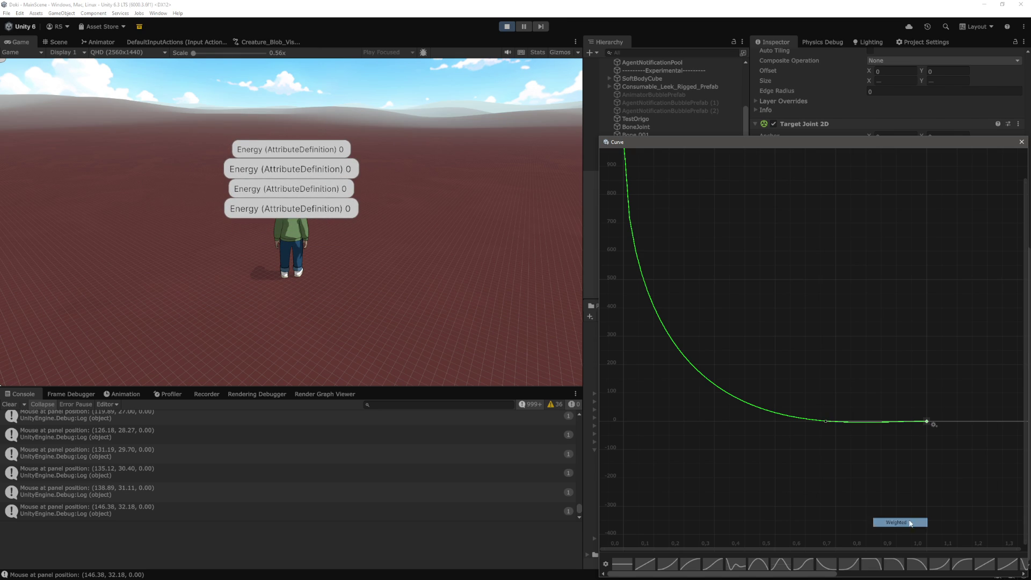
left_click_drag(826, 421, 661, 422)
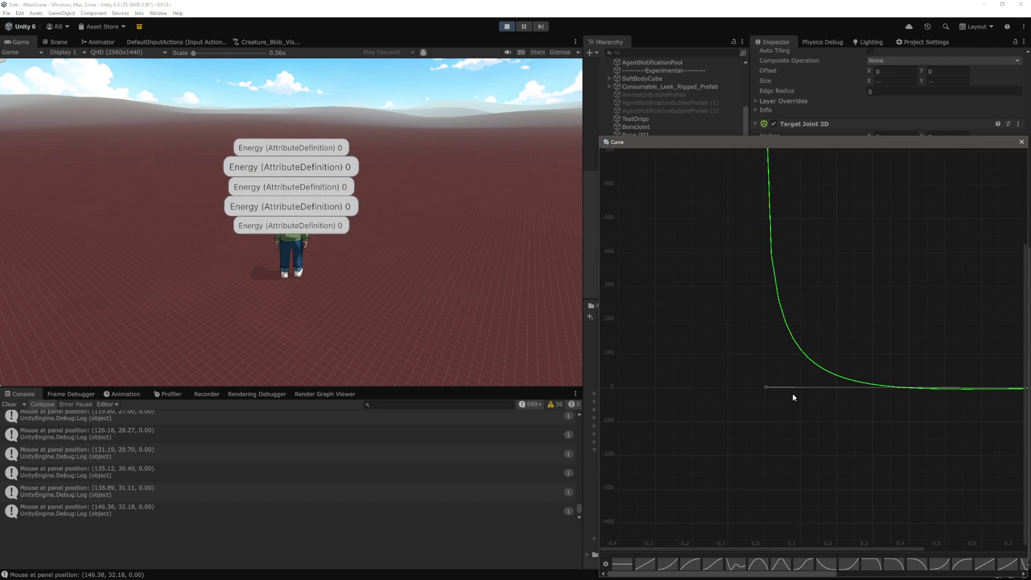
left_click_drag(748, 389, 722, 389)
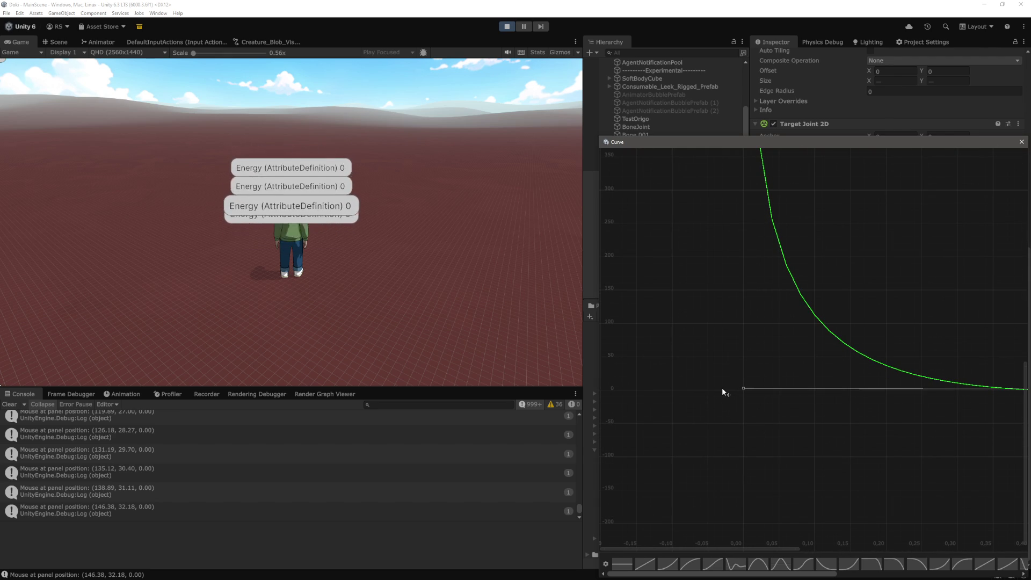
key("f")
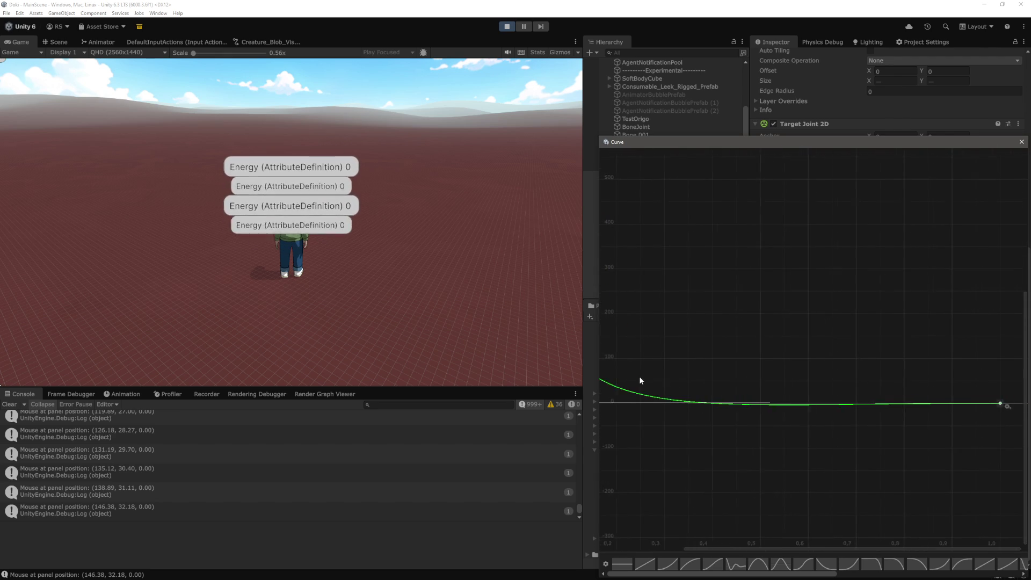
key("a")
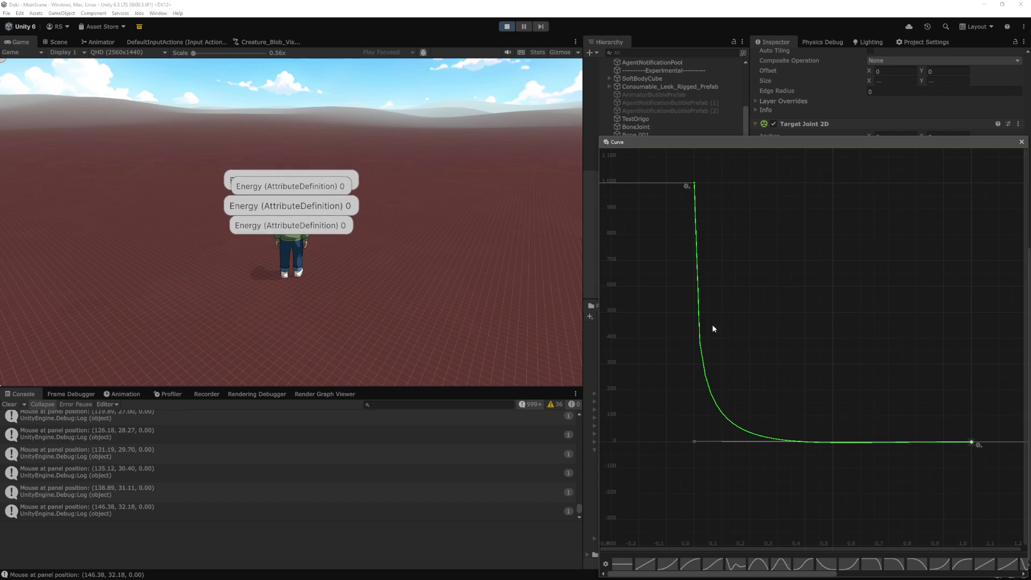
Bend the first key's tangent so the force curve decays steeply and exponentially toward zero.
left_click_drag(696, 472, 698, 525)
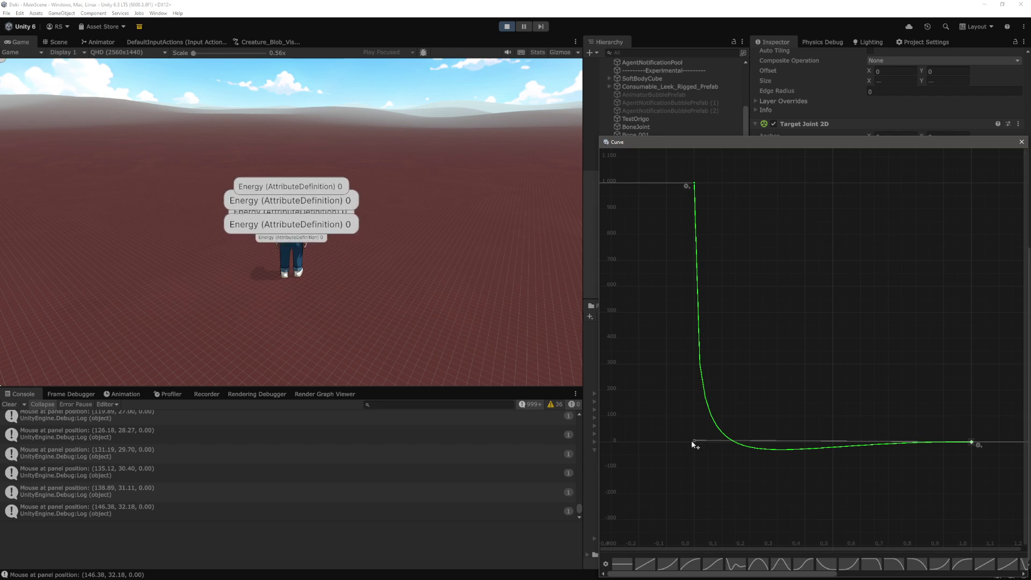
left_click(692, 440)
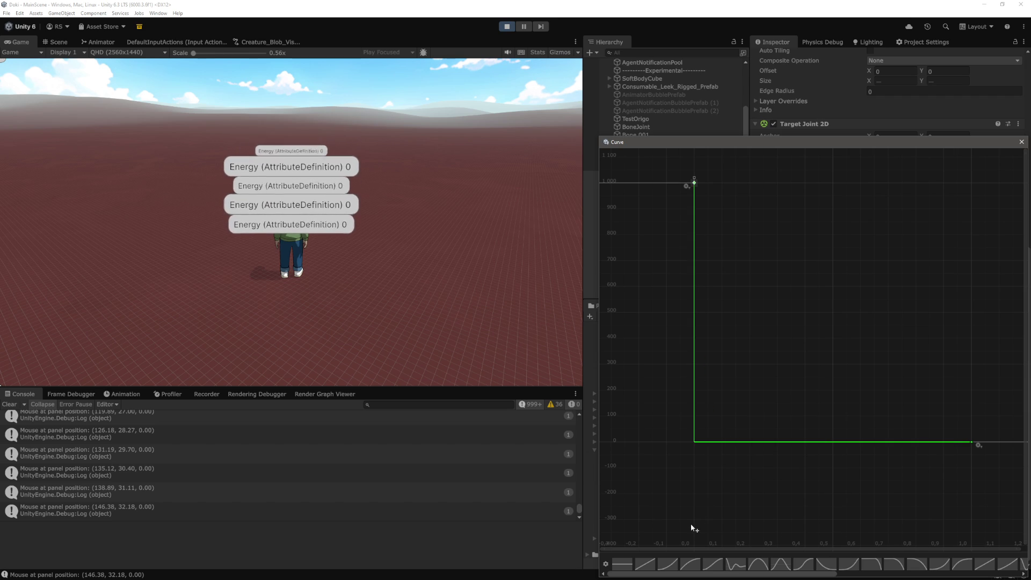
left_click_drag(693, 524, 694, 468)
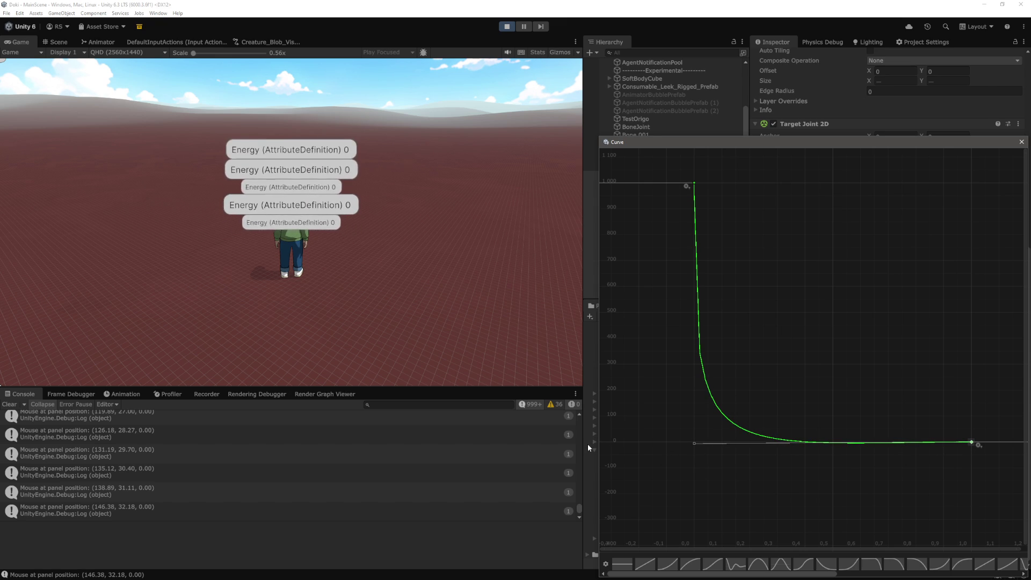
left_click(431, 317)
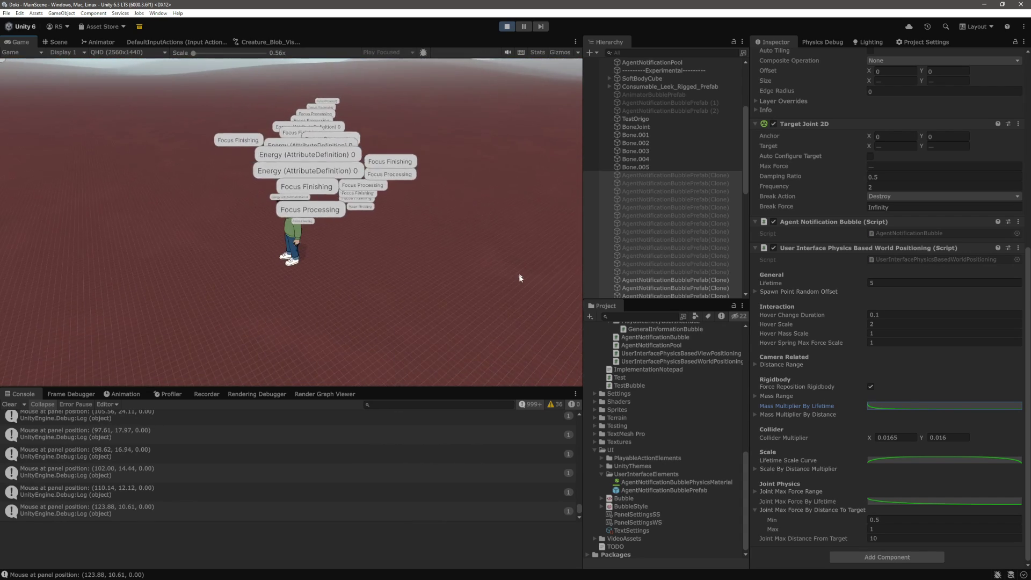
Reopen the Mass Multiplier By Lifetime curve to check it, then close it again.
left_click(897, 406)
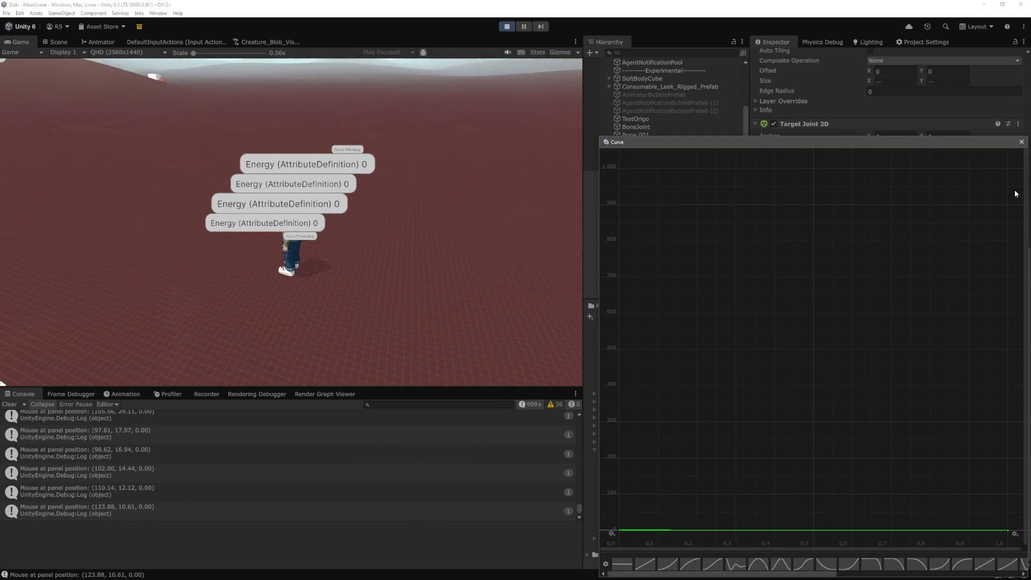
left_click(1021, 142)
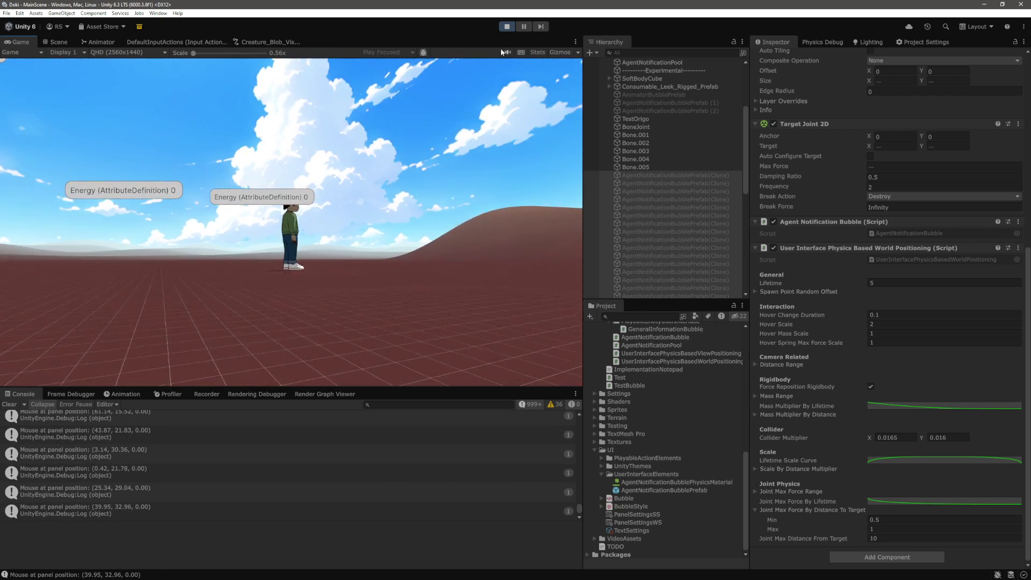
Stop the running game.
left_click(506, 26)
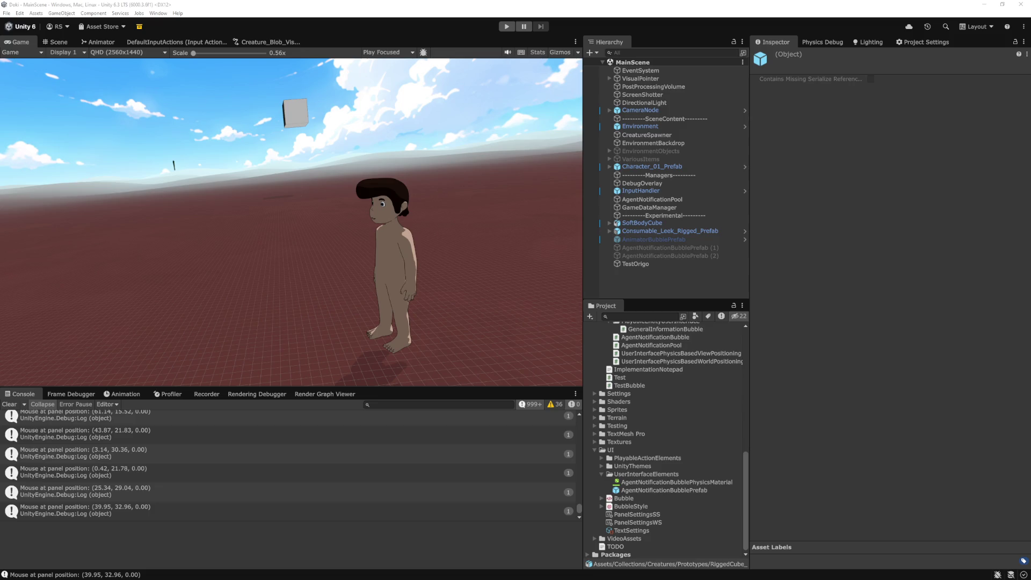
Run a brief play test of the bubbles, then stop it and return to VS Code.
left_click(514, 26)
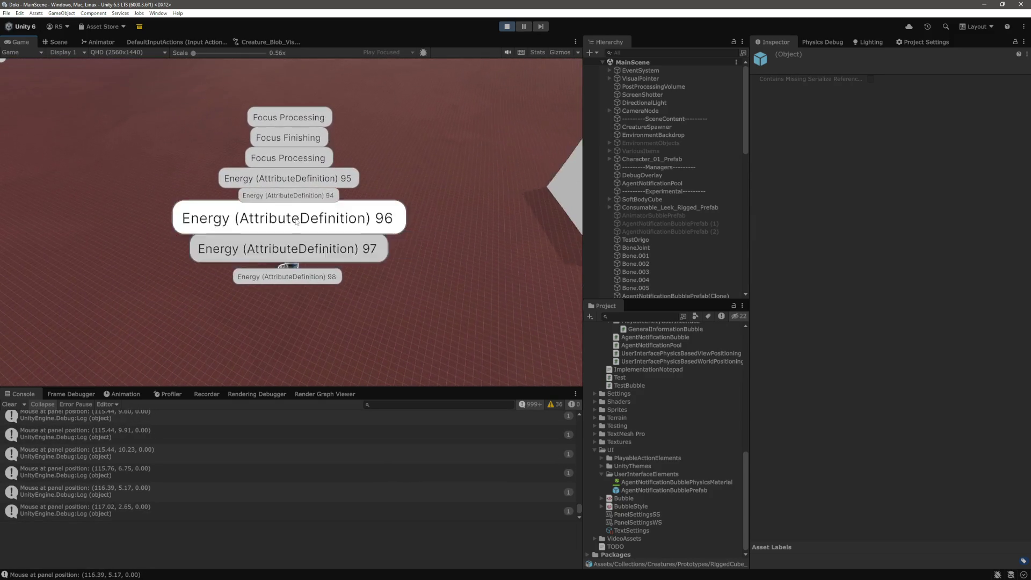
left_click(508, 26)
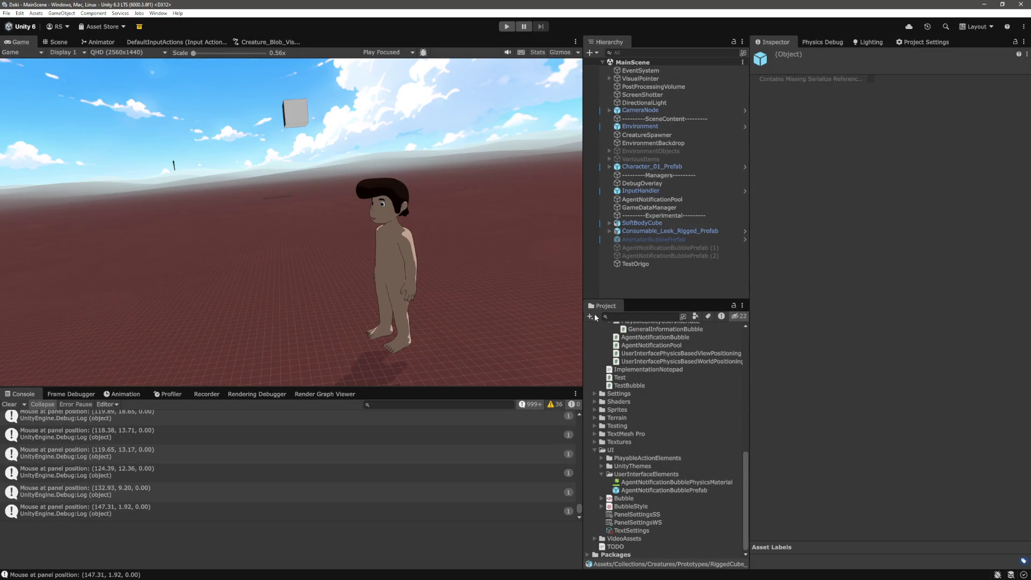
key("alt+Tab")
Comment out the hoverSpringMaxForceMultiplier Mathf.Lerp expression on lines 225–226.
scroll(376, 418, "down", 2)
scroll(365, 282, "up", 4)
left_click(365, 282)
scroll(182, 298, "up", 4)
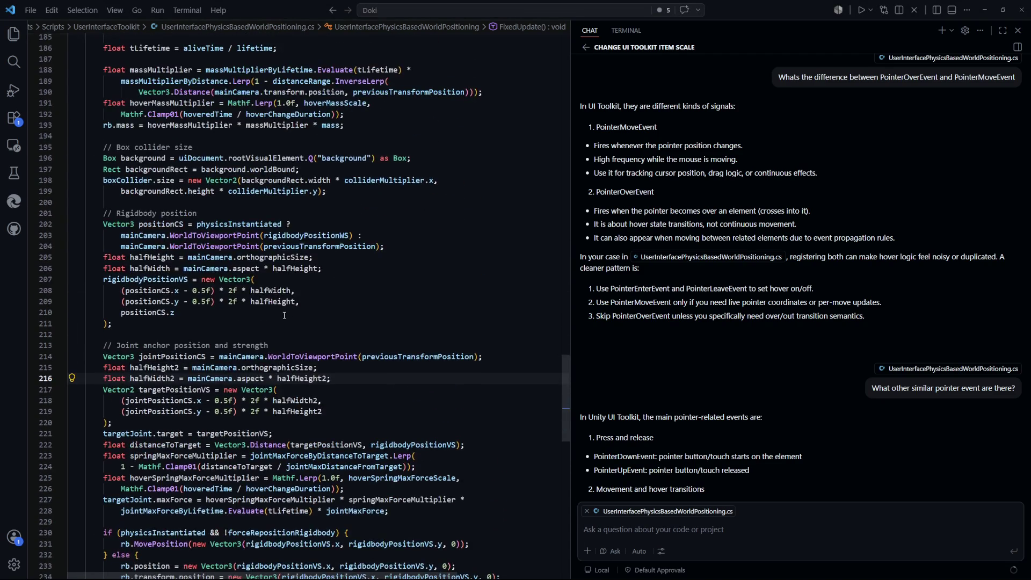
scroll(144, 298, "down", 2)
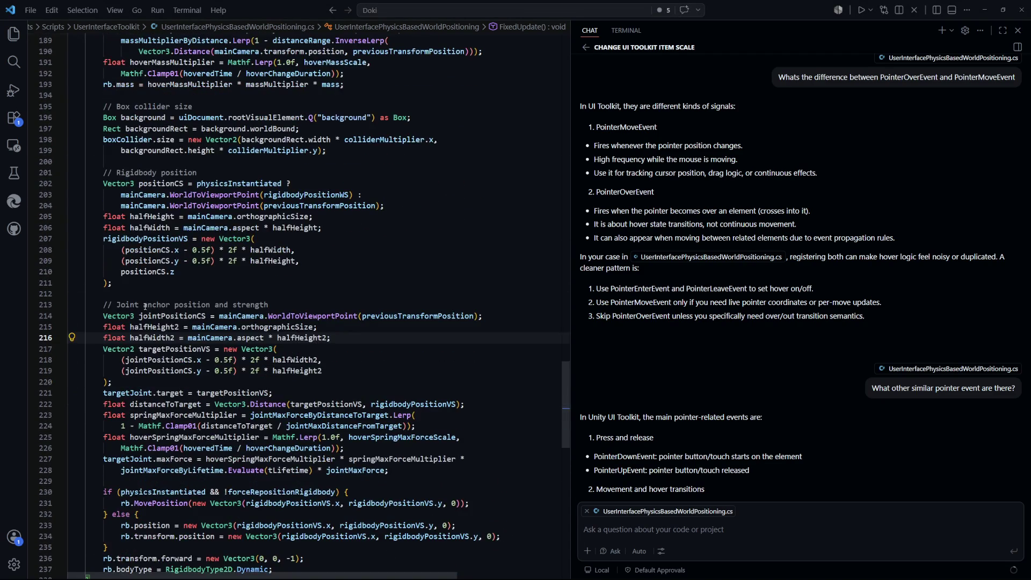
scroll(146, 314, "down", 3)
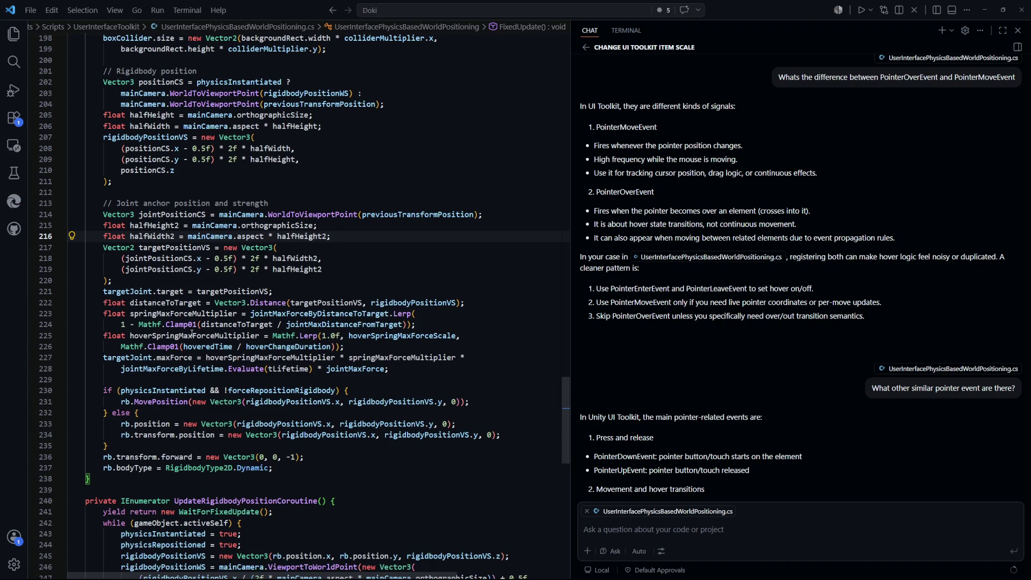
left_click(192, 334)
left_click(288, 345)
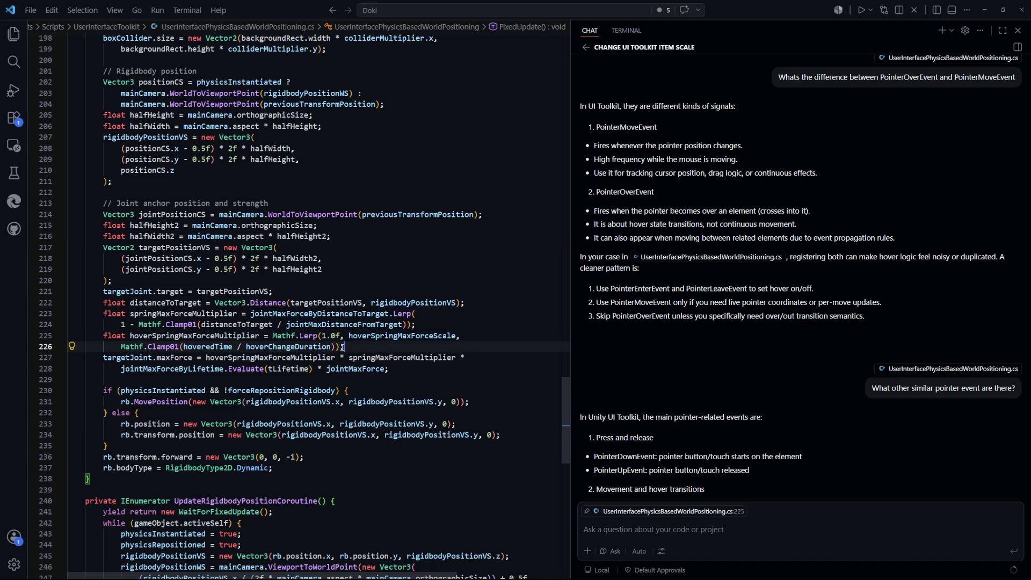
left_click_drag(350, 347, 286, 336)
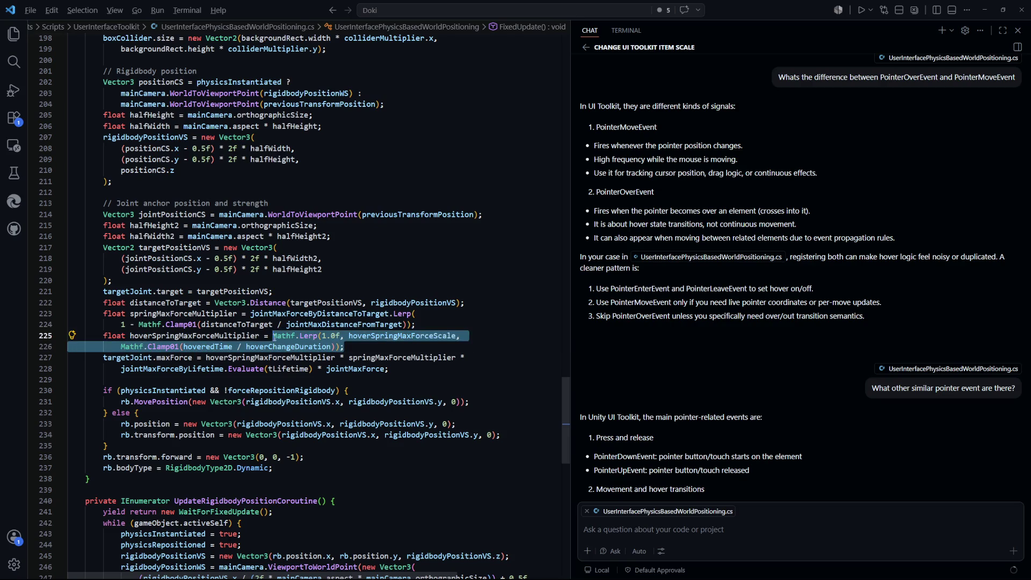
key("shift+alt+a")
Set hoverSpringMaxForceMultiplier to 1.0f and save the script.
left_click(282, 335)
type("1;")
key("BackSpace")
type(".0f;")
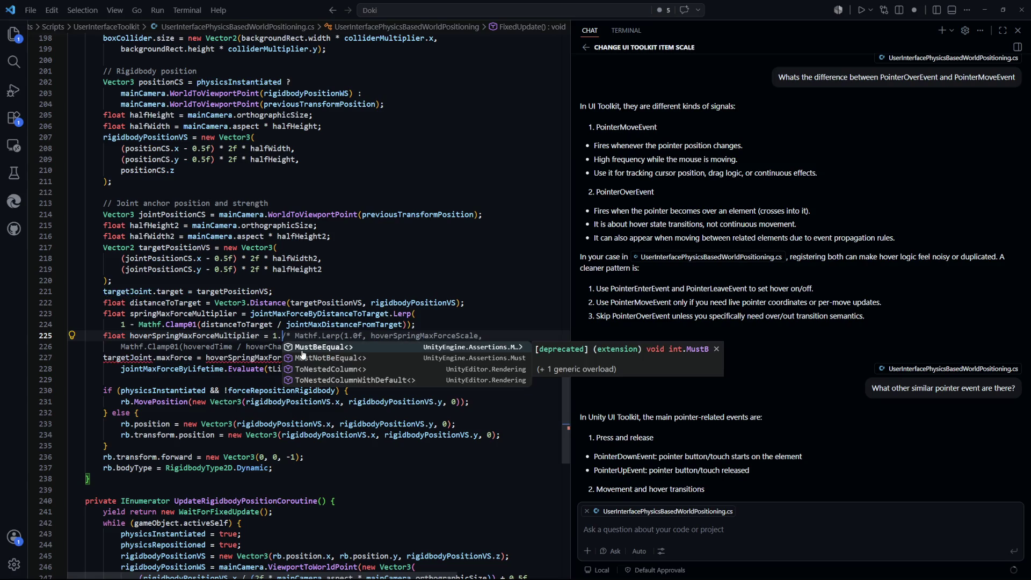
key("ctrl+s")
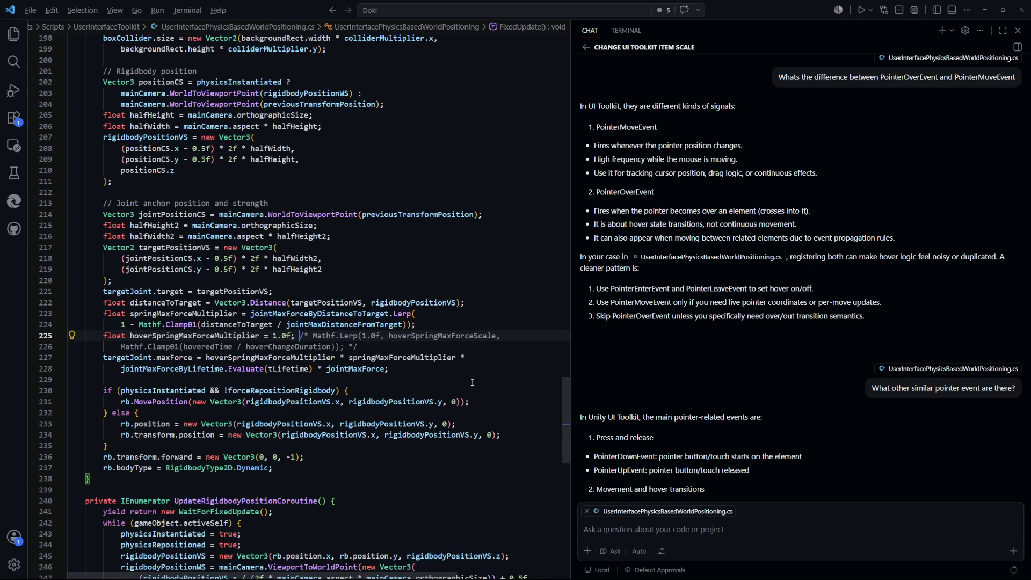
key("alt+Tab")
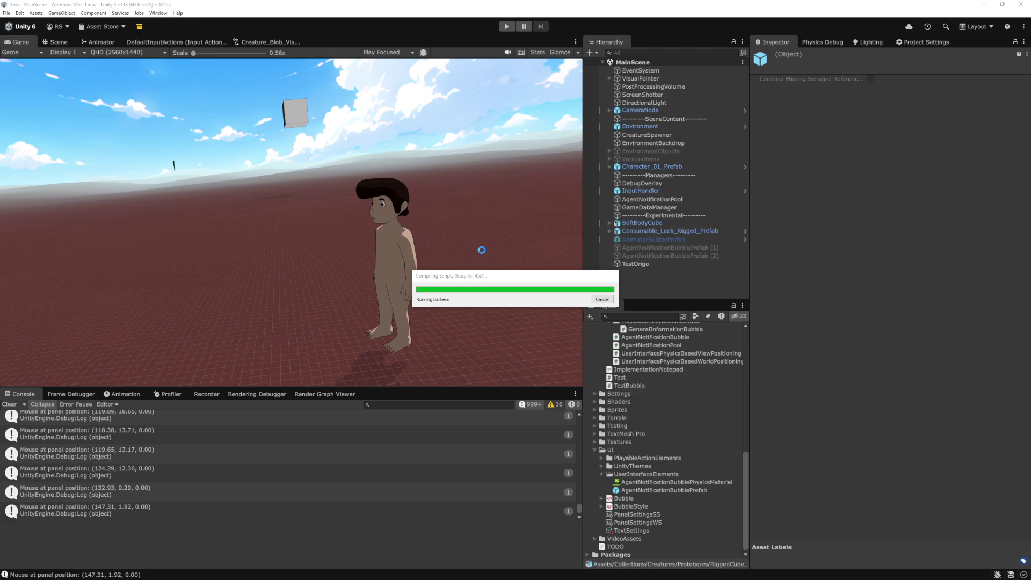
Play-test the change, watching the Energy and Focus bubbles stack beside the character.
left_click(508, 26)
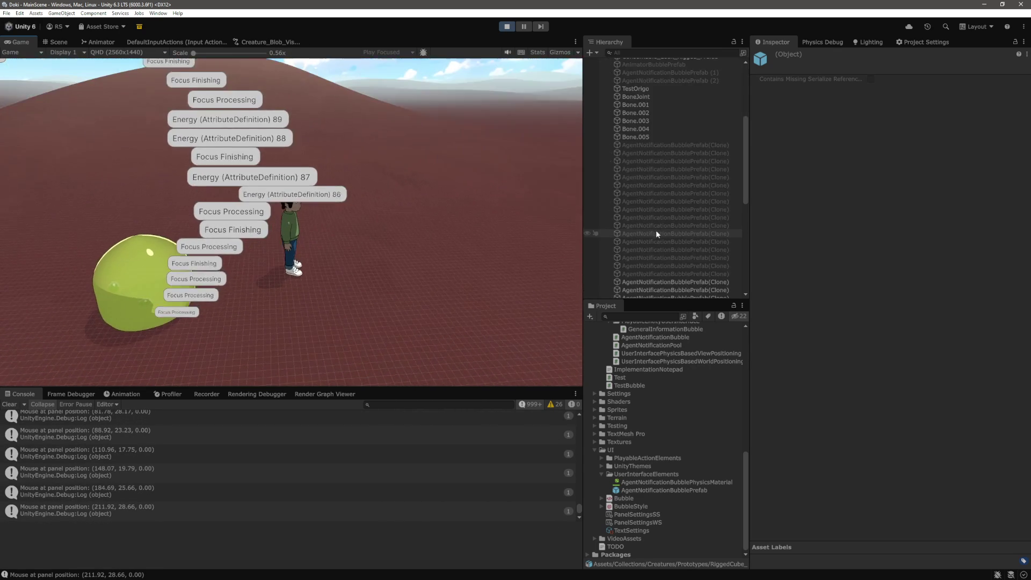
key("alt+Tab")
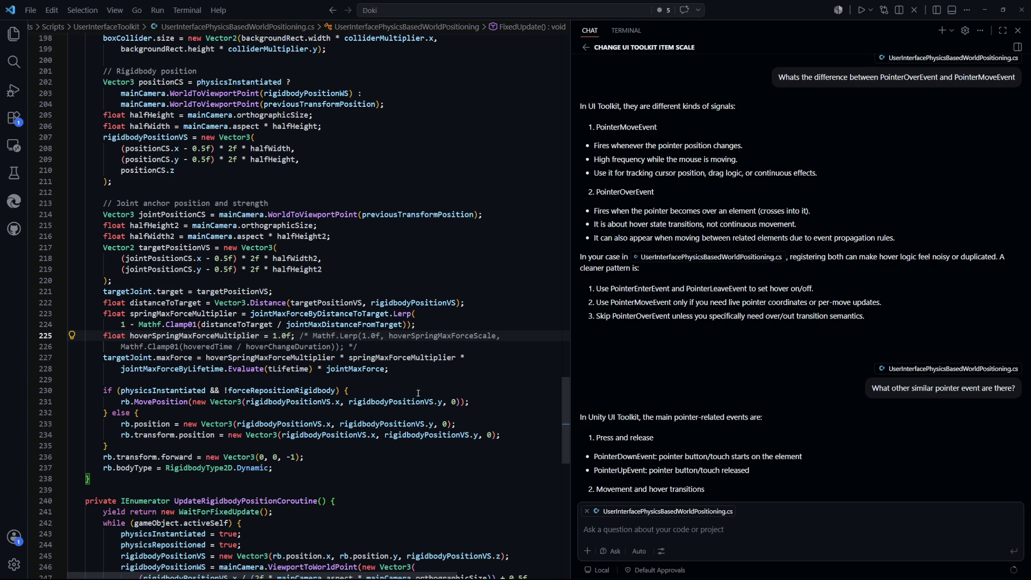
Stop the game and restore the original hover spring Mathf.Lerp expression.
key("alt+Tab")
left_click(508, 28)
key("alt+Tab")
key("ctrl+z")
key("ctrl+z")
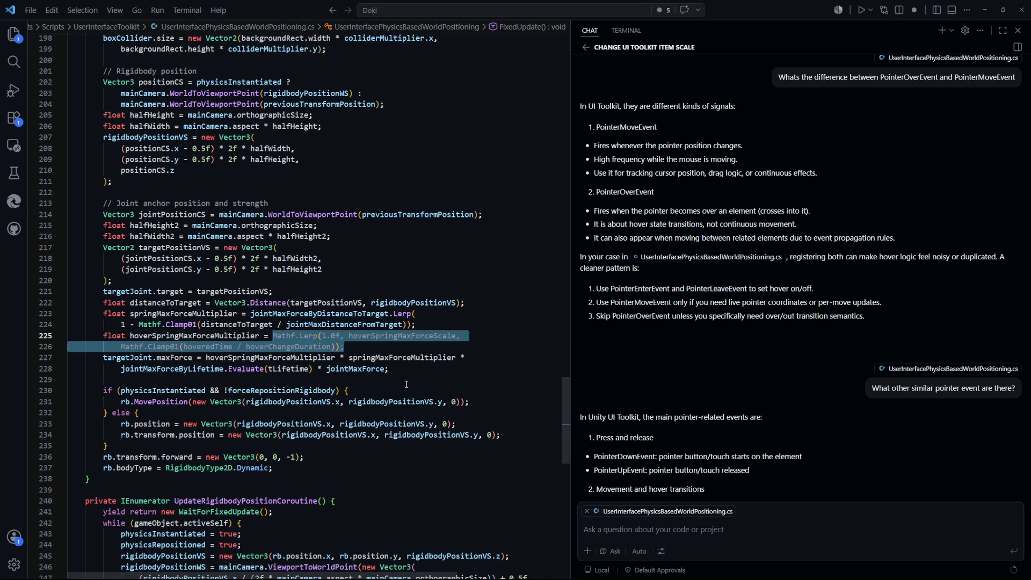
Remove the springMaxForceMultiplier factor from the joint maxForce on line 227 and save.
left_click_drag(417, 324, 250, 313)
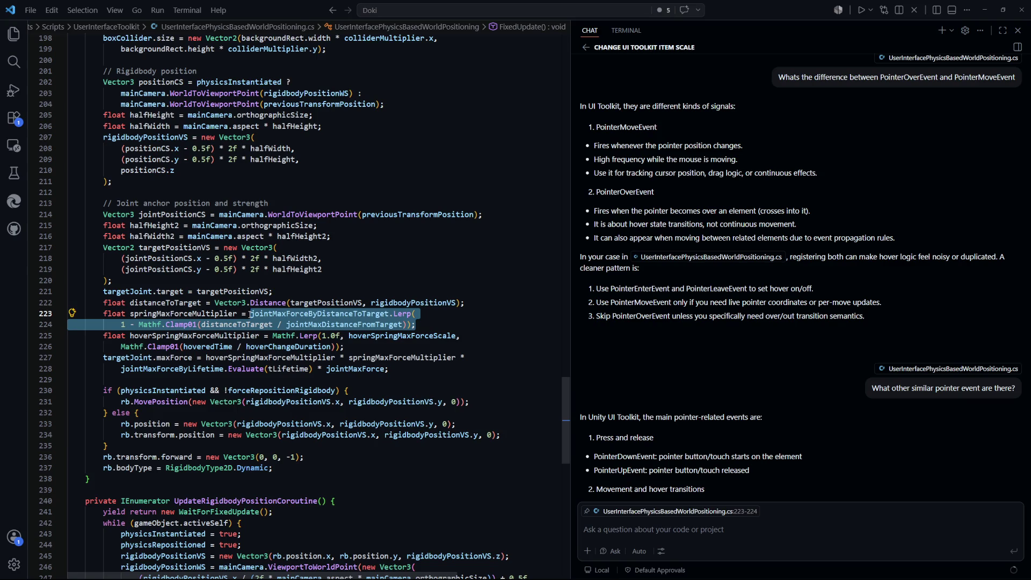
left_click(182, 314)
left_click(412, 357)
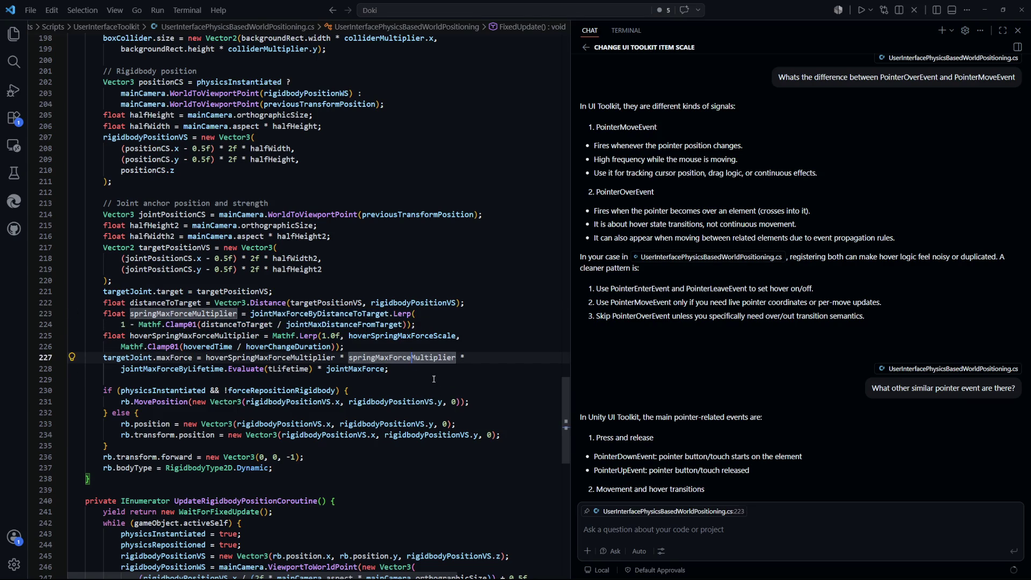
double_click(420, 358)
key("BackSpace")
key("BackSpace")
key("BackSpace")
key("ctrl+s")
key("alt+Tab")
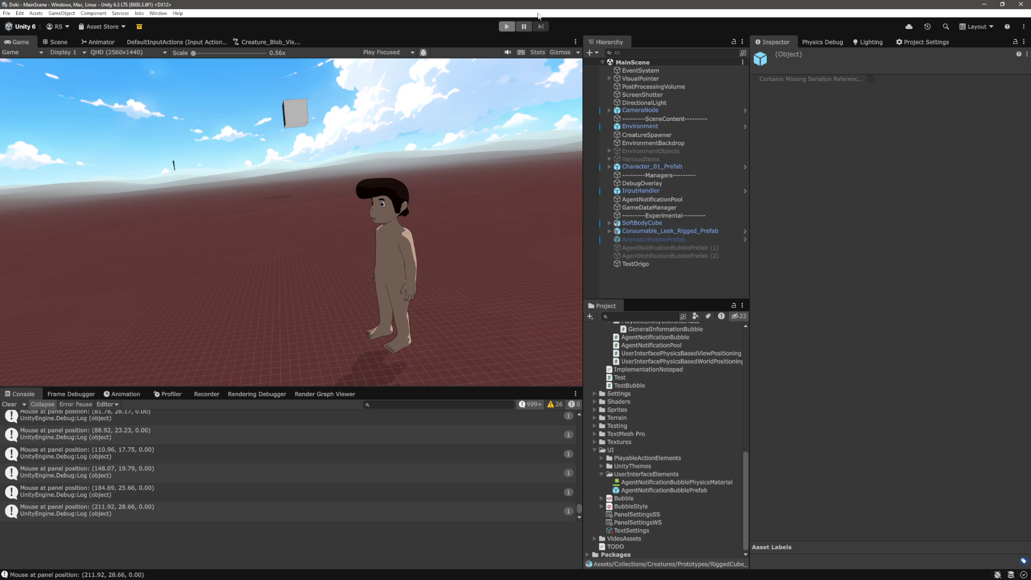
Run the game and test the new joint force on the stacked Energy and Focus bubbles.
left_click(505, 26)
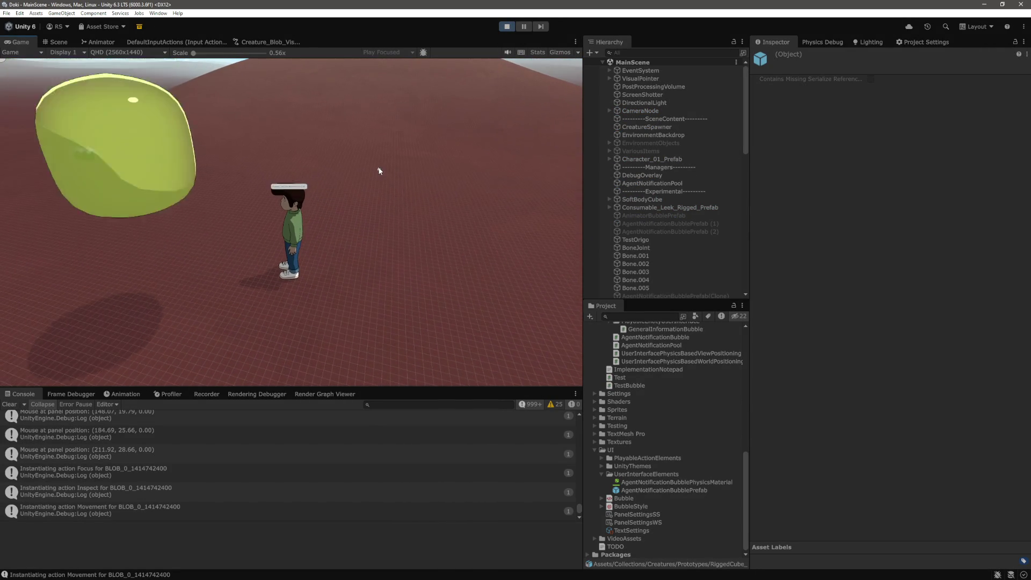
mouse_move(317, 225)
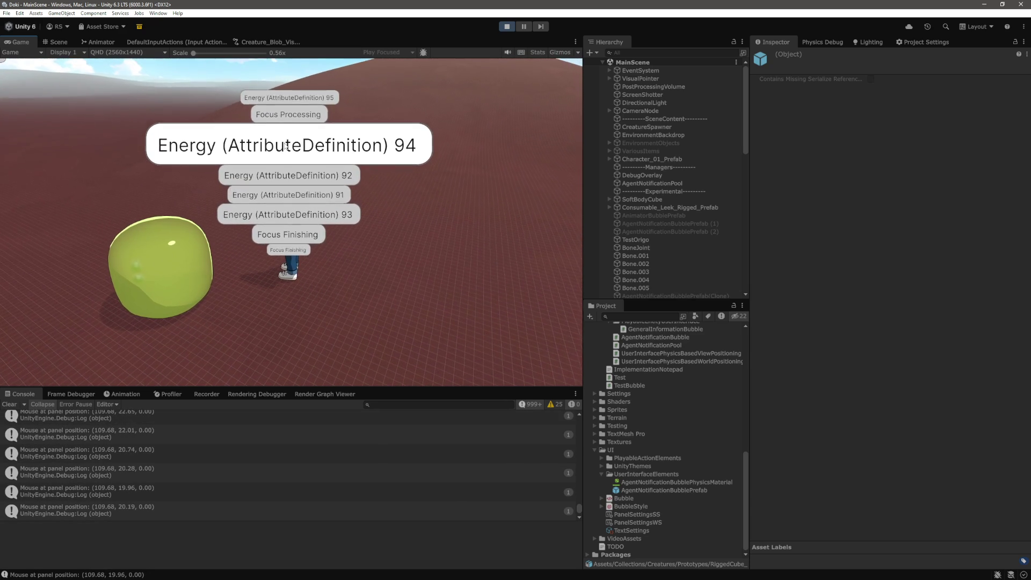
mouse_move(289, 188)
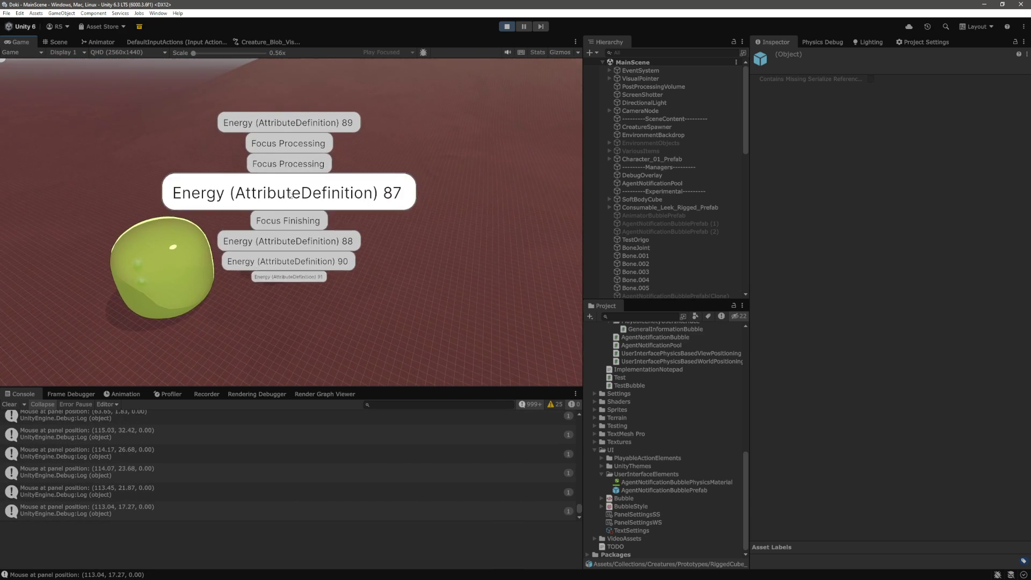
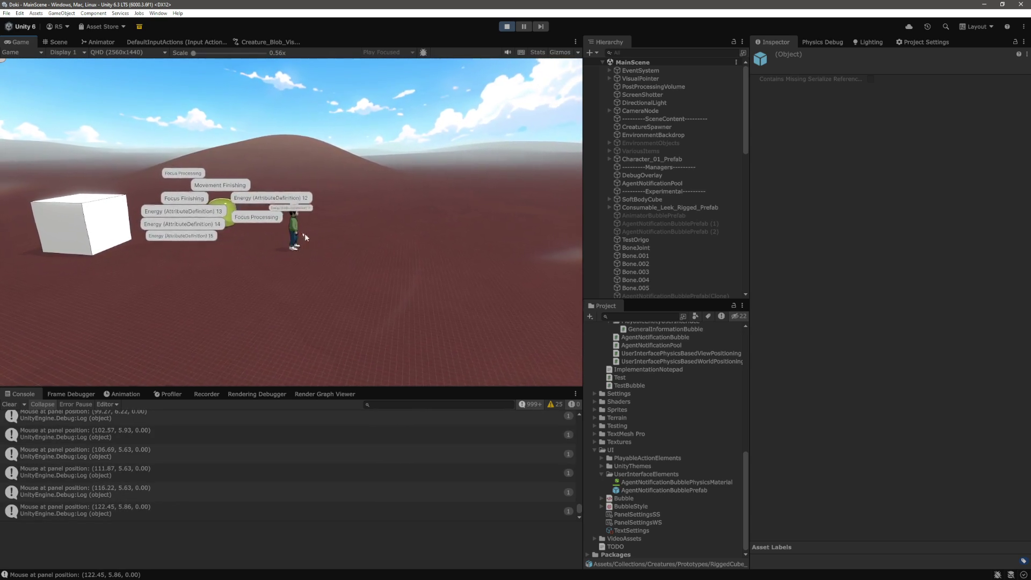
Open and close the character's info panel in the Game view, then switch to VS Code.
left_click(294, 236)
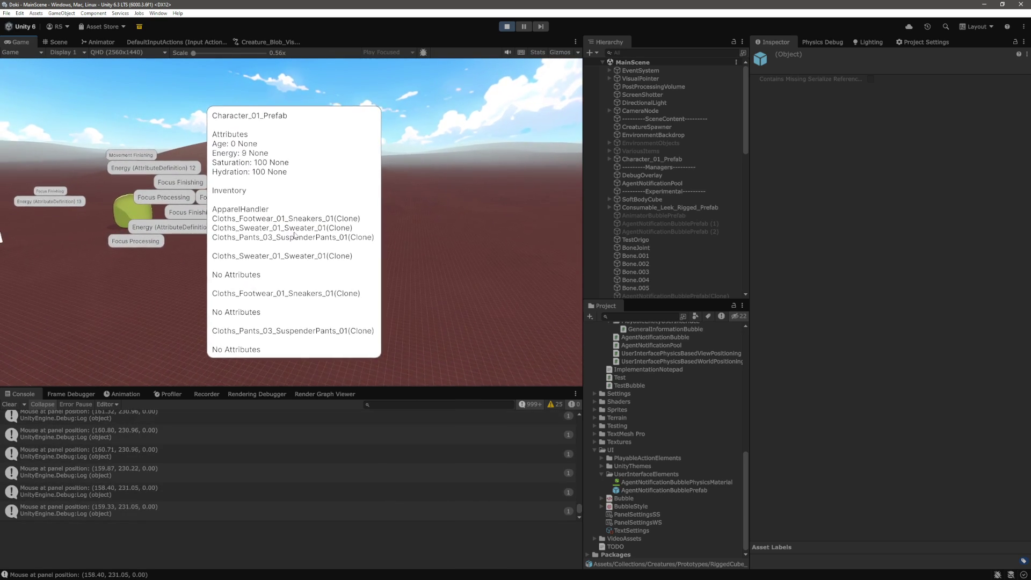
left_click(295, 236)
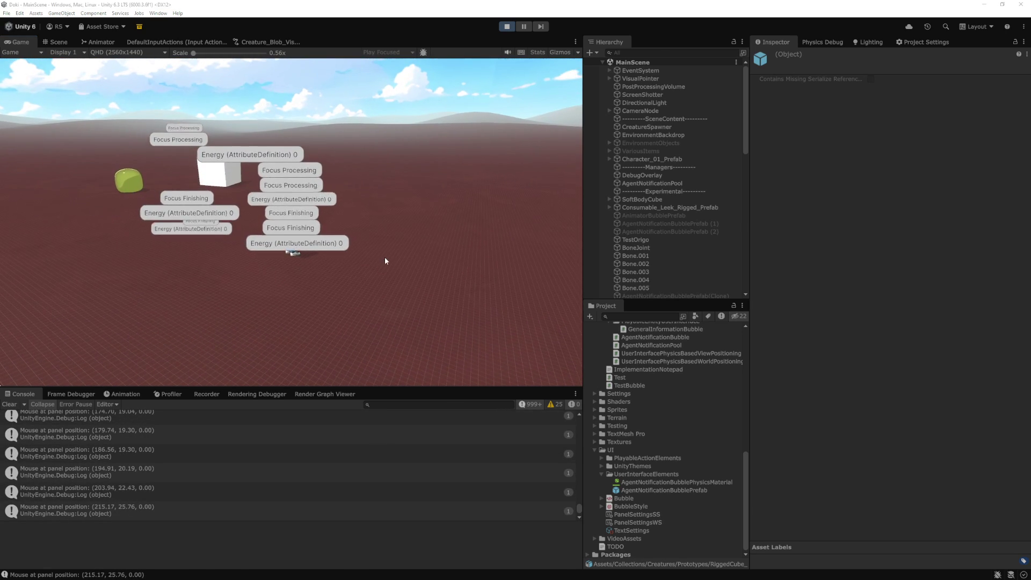
key("alt+Tab")
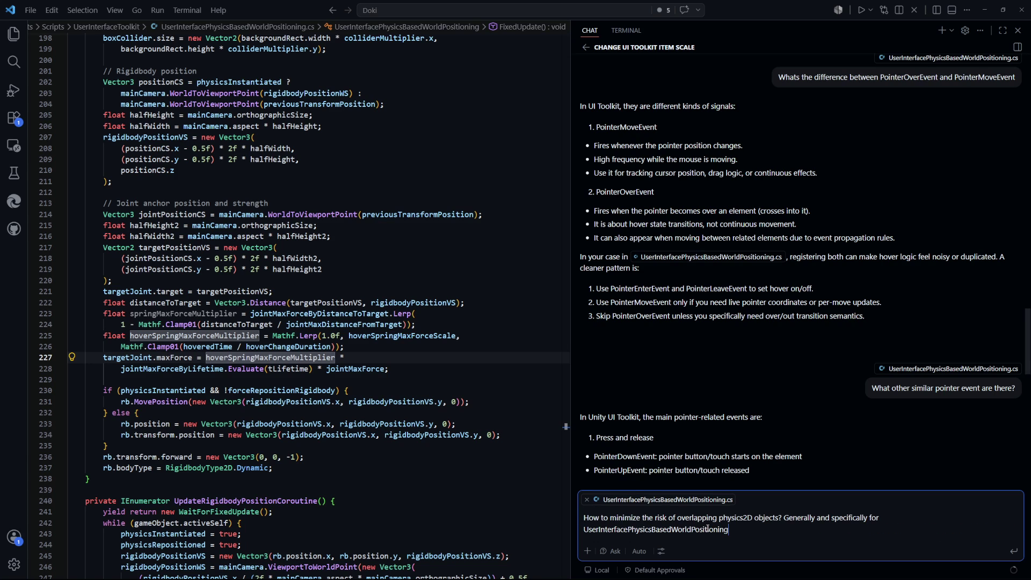
Send the overlapping-physics2D question to Copilot and return to the script's hover fields.
key("Return")
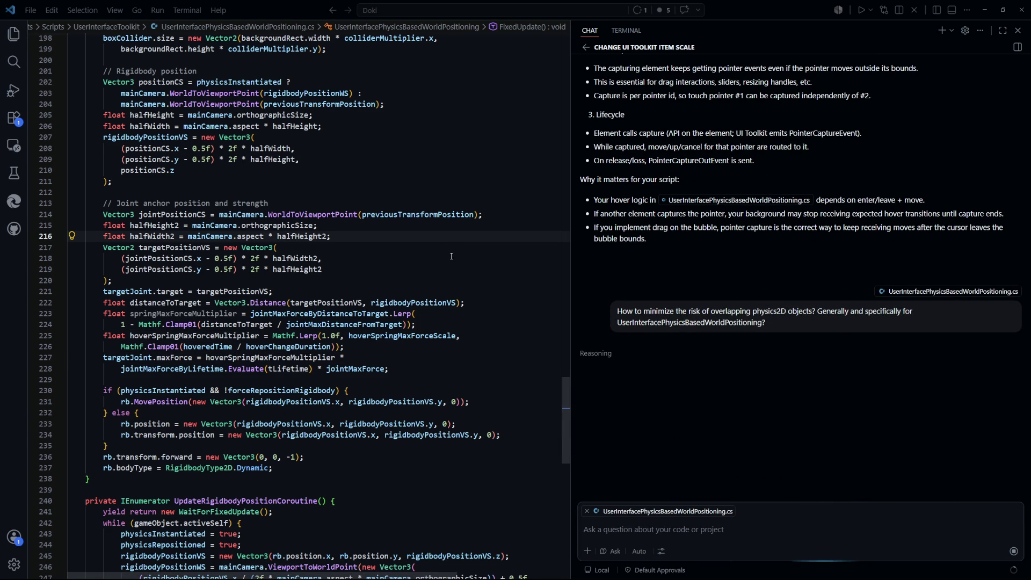
mouse_move(566, 438)
left_mouse_down()
mouse_move(565, 215)
mouse_move(560, 232)
left_mouse_up()
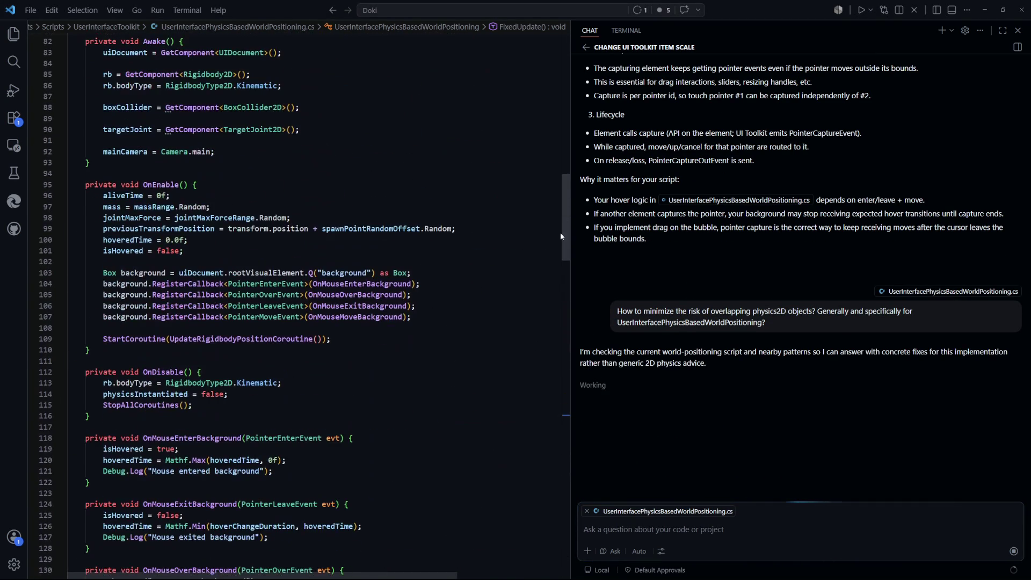
left_click_drag(443, 320, 70, 271)
left_click(457, 360)
scroll(843, 265, "up", 10)
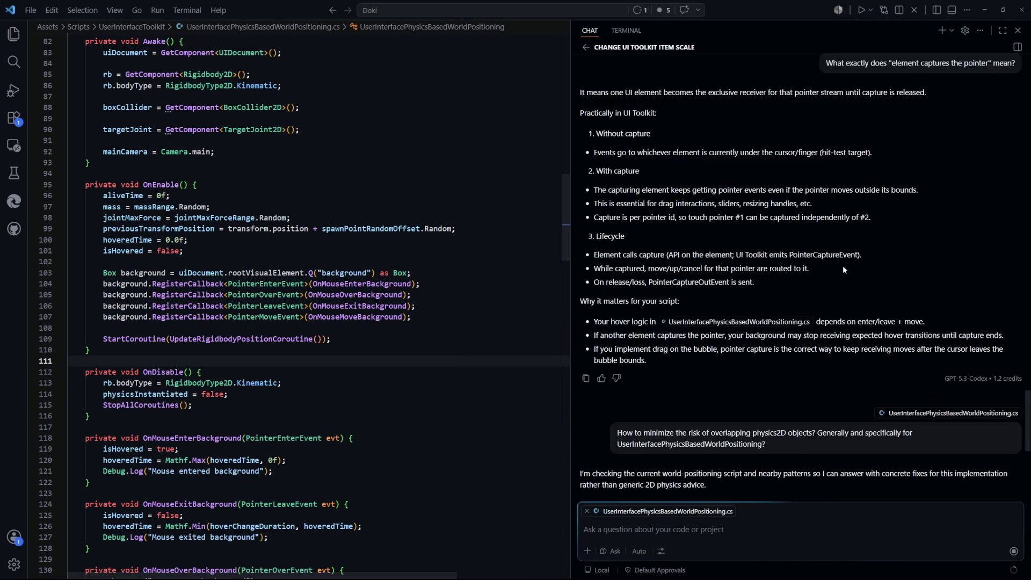
scroll(720, 264, "up", 10)
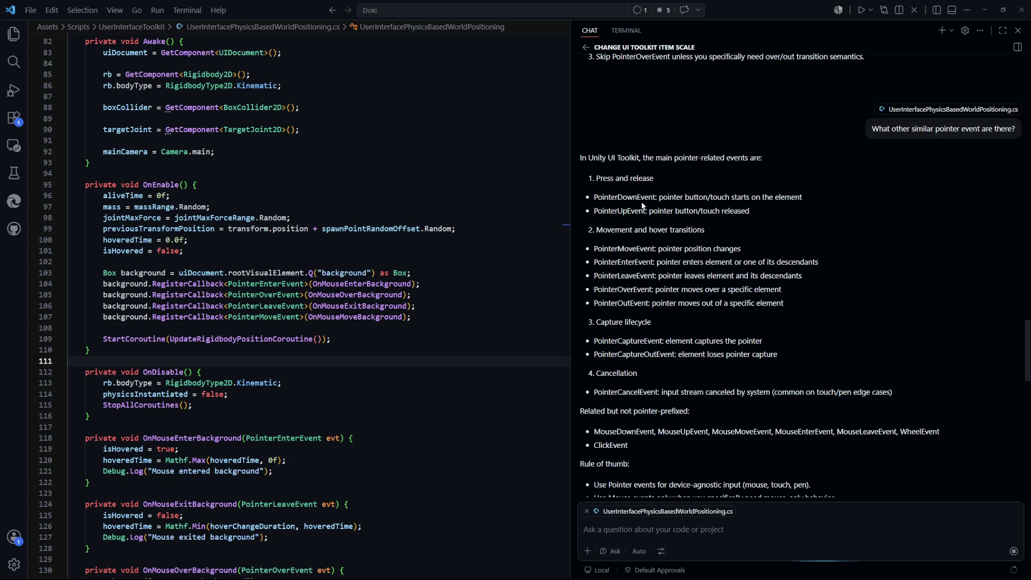
scroll(552, 282, "up", 13)
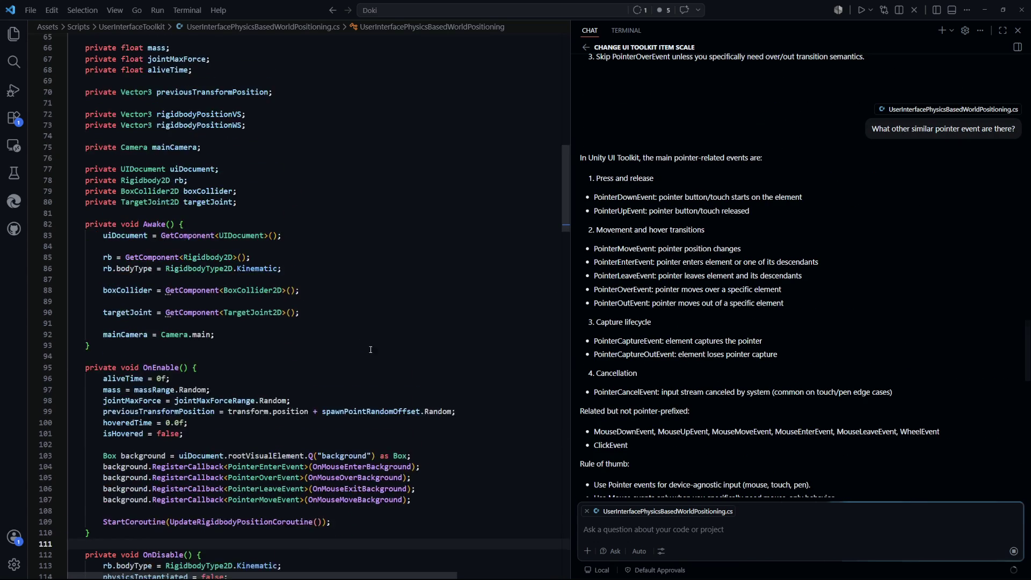
scroll(163, 290, "up", 2)
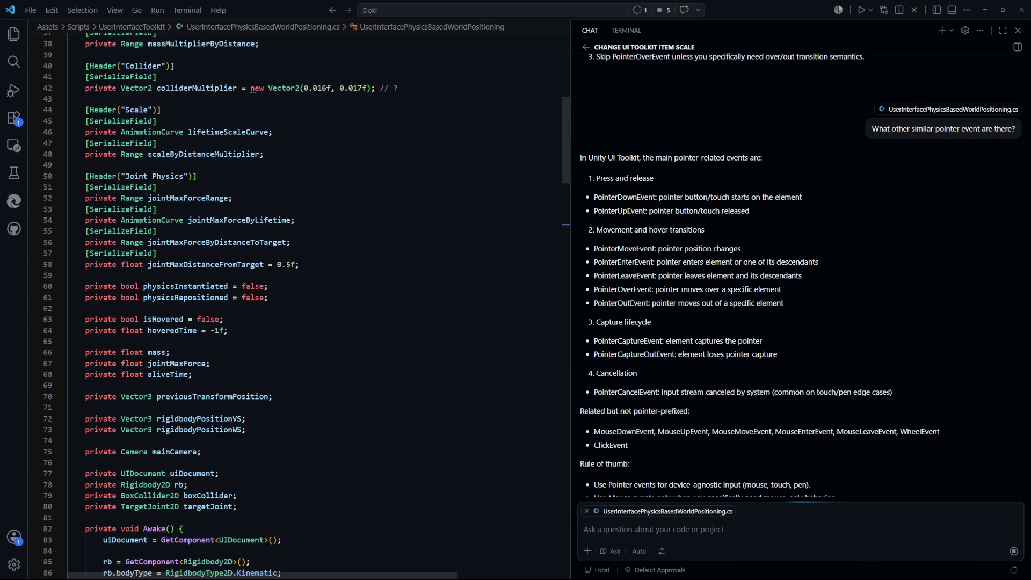
scroll(191, 345, "down", 2)
Declare 'private bool isSelected = false;' and the suggested selectedTime = -1f field.
key("Return")
key("Return")
type("private bool is")
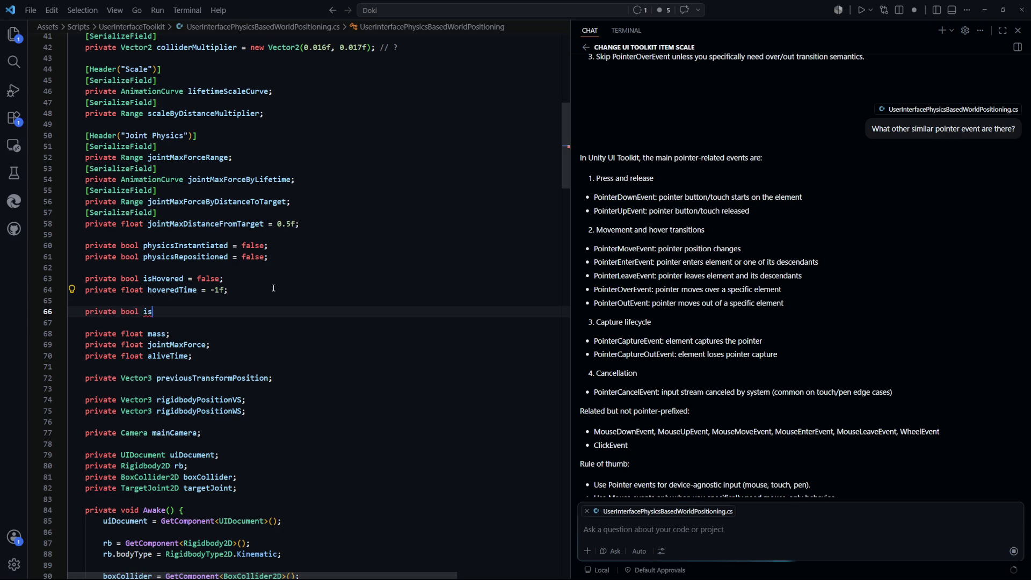
type("Selected = false;")
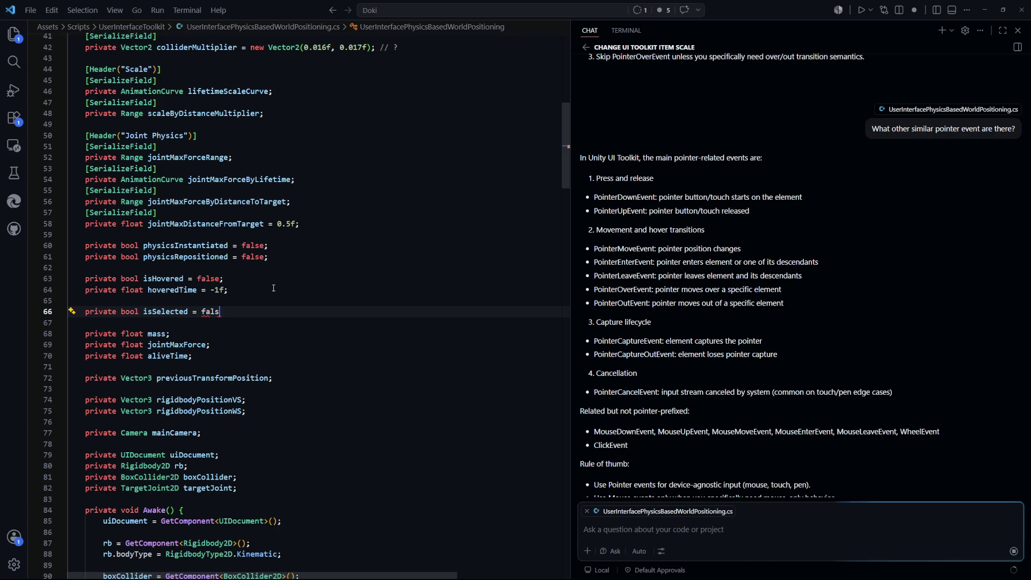
key("Return")
type("private float s")
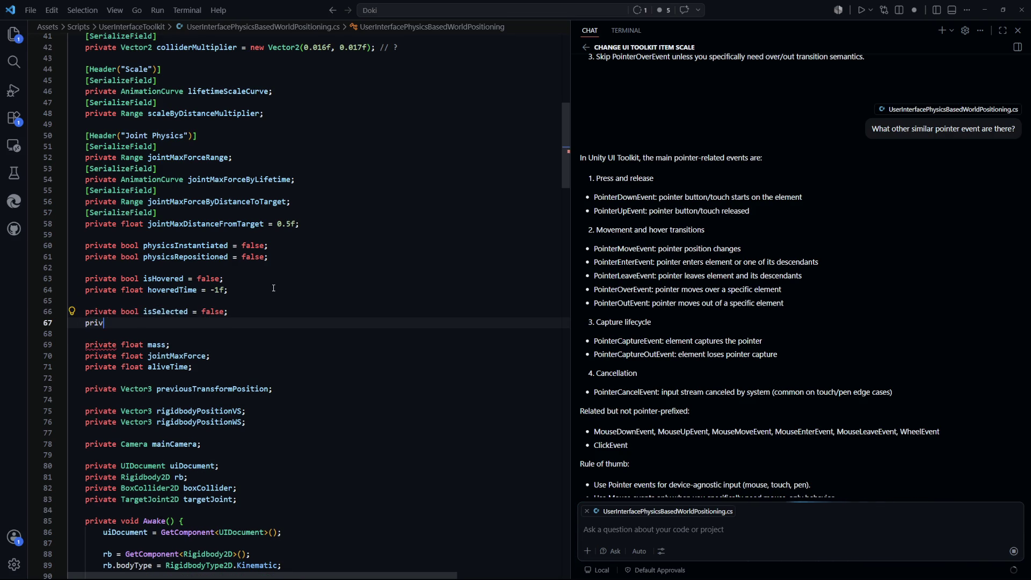
key("Tab")
key("Down")
key("Down")
scroll(309, 314, "down", 5)
scroll(309, 314, "down", 13)
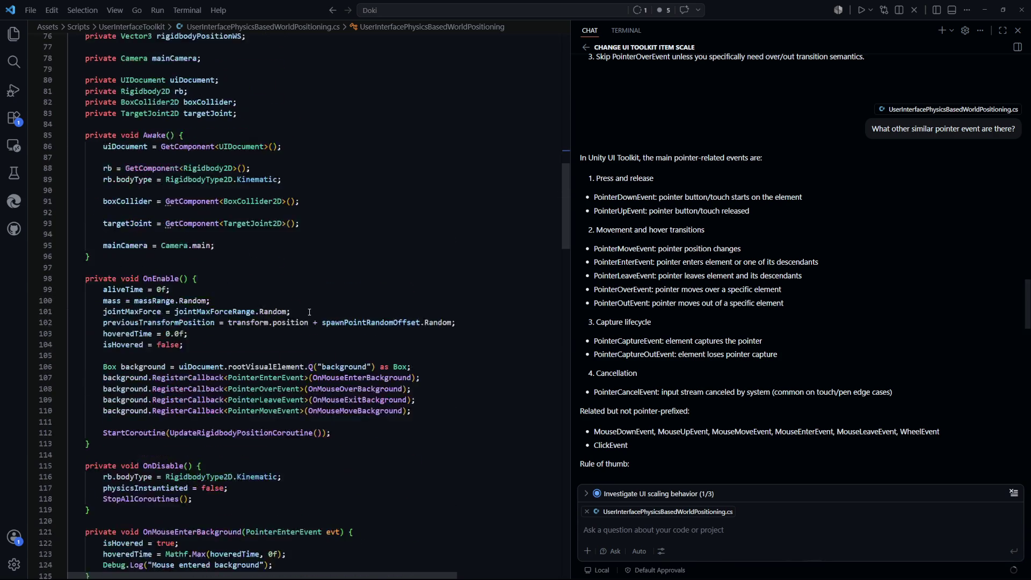
scroll(311, 316, "up", 1)
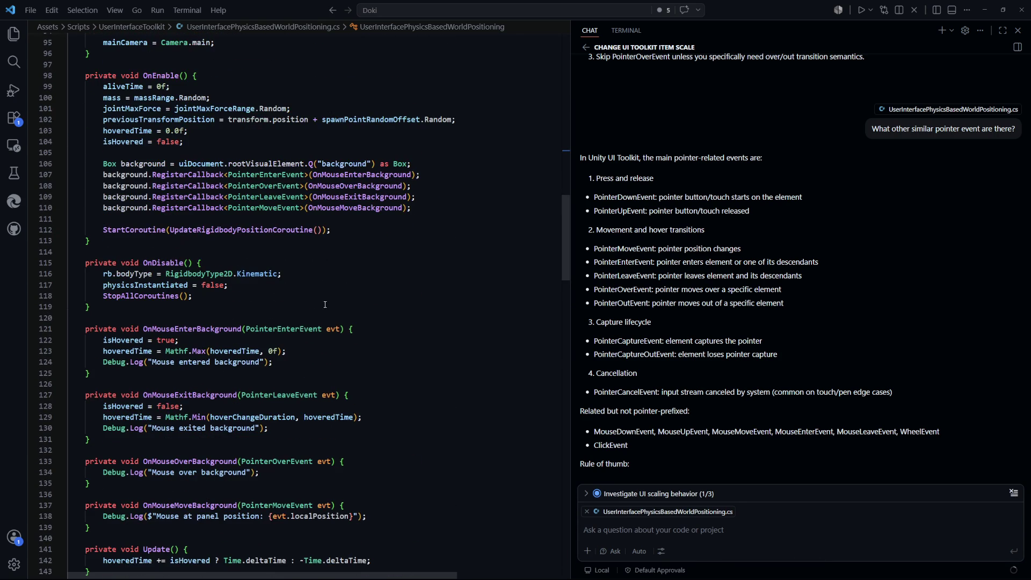
left_click(428, 214)
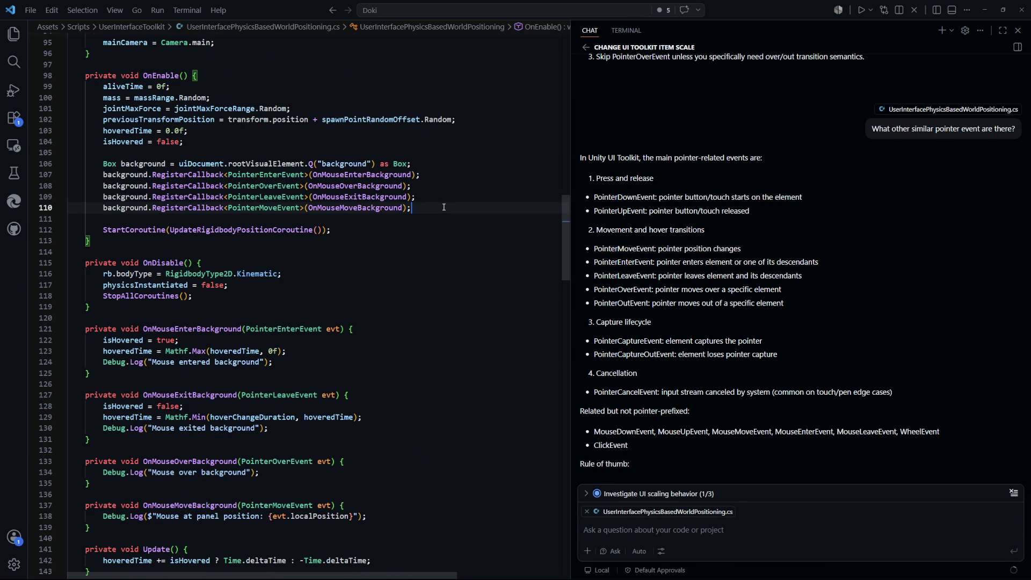
Start a background.RegisterCallback line below the existing OnEnable registrations.
key("Return")
key("Return")
type("background,.")
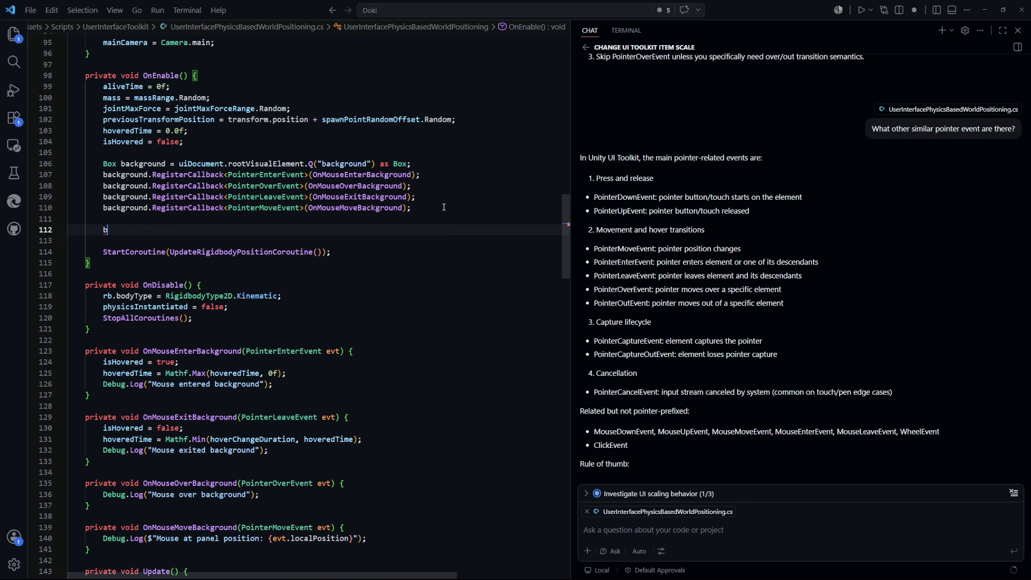
left_click(416, 164)
key("Return")
left_click(240, 238)
key("BackSpace")
key("BackSpace")
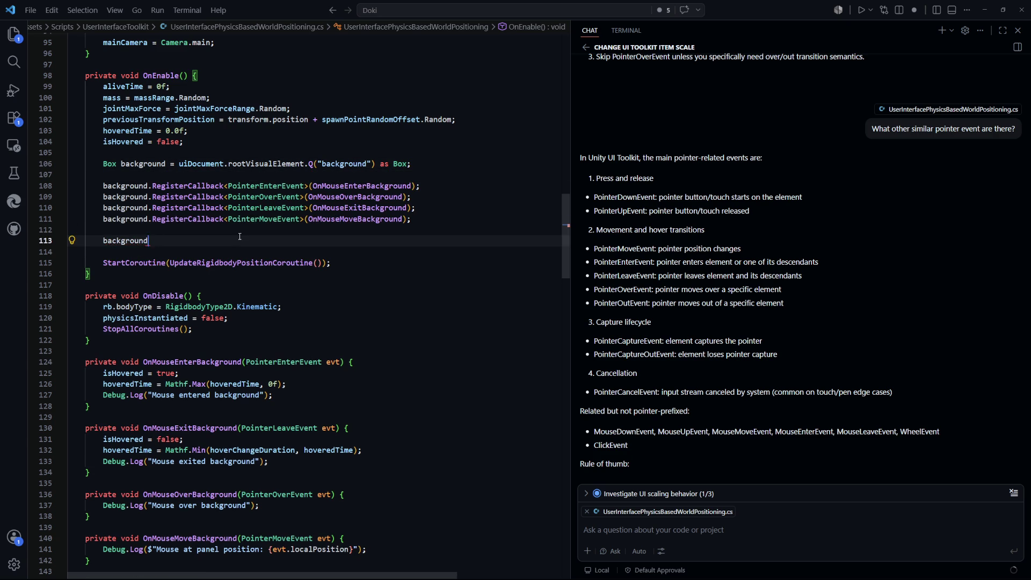
type(".Regi")
key("Tab")
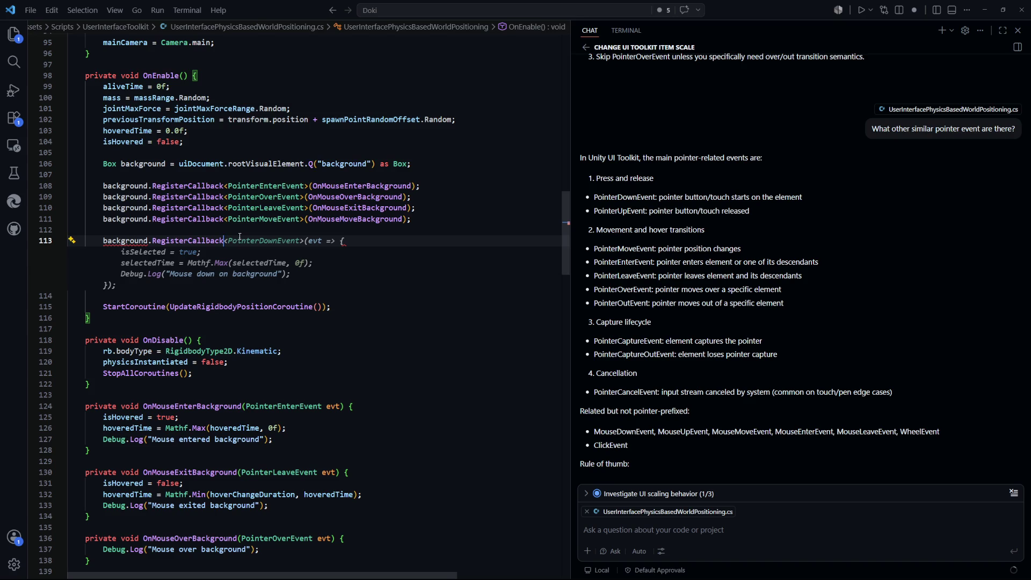
Complete it as RegisterCallback<PointerDownEvent>(OnPointerDownBackground) and save the script.
type("<PointerDo")
type("wnEvent>")
type("(")
key("Escape")
key("Escape")
type("OnMous);")
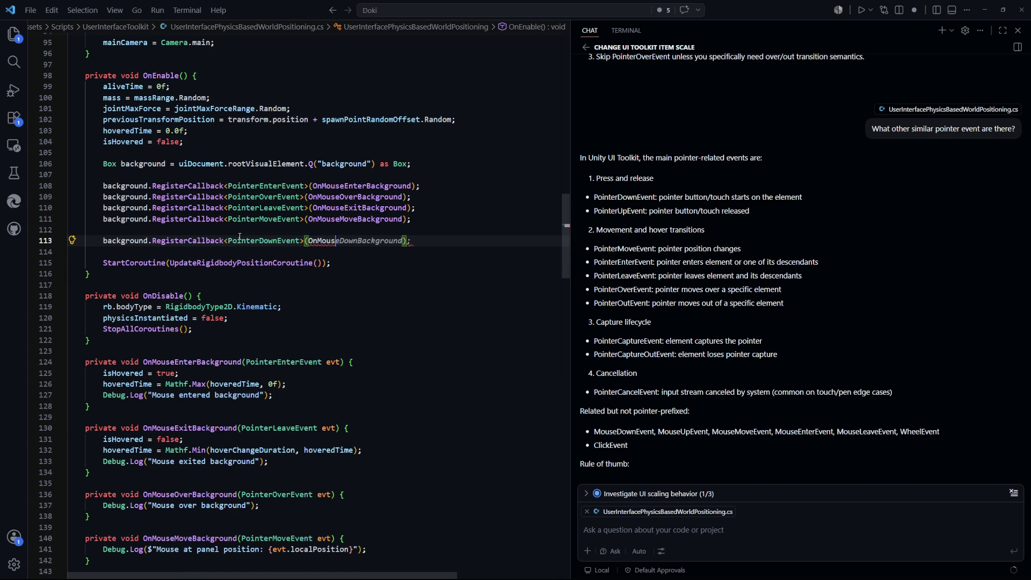
key("BackSpace")
key("BackSpace")
key("BackSpace")
type("Mo")
key("BackSpace")
key("BackSpace")
key("BackSpace")
type("PointerDown")
type("Background);")
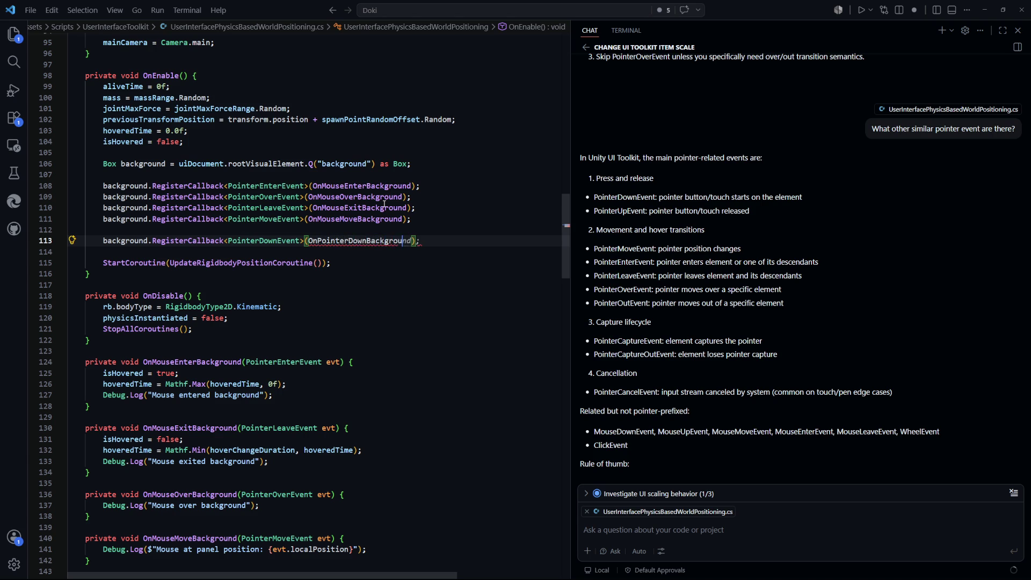
key("ctrl+s")
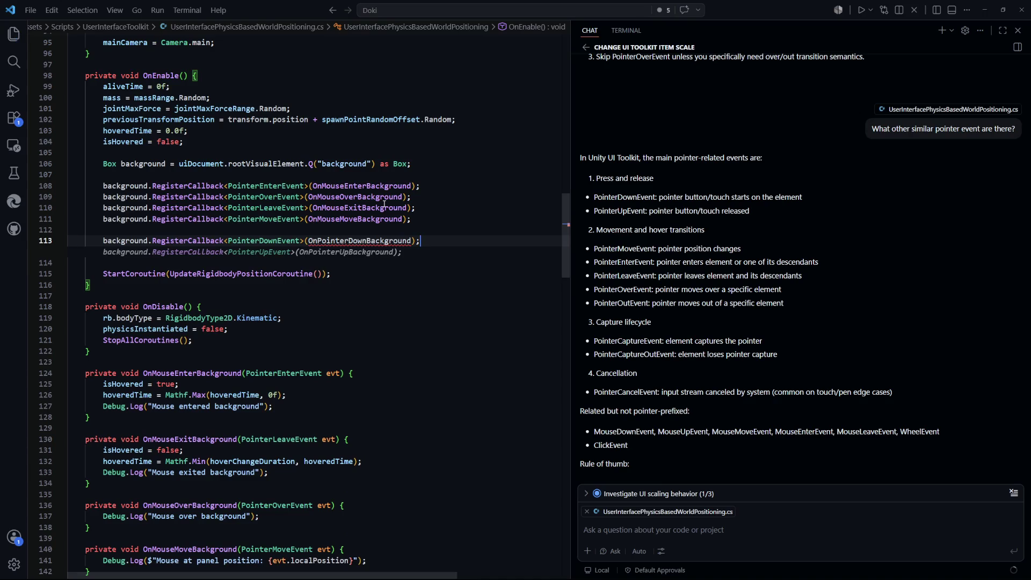
Accept the suggested PointerUpEvent registration pointing to OnPointerUpBackground.
key("Tab")
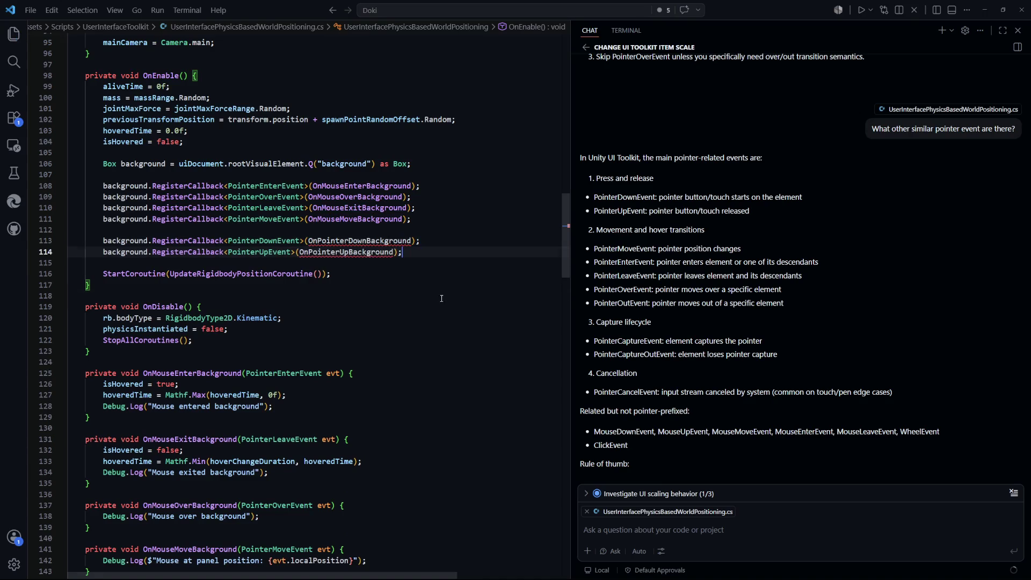
key("Down")
key("Down")
key("Down")
scroll(377, 246, "down", 5)
scroll(378, 245, "down", 5)
scroll(208, 288, "up", 3)
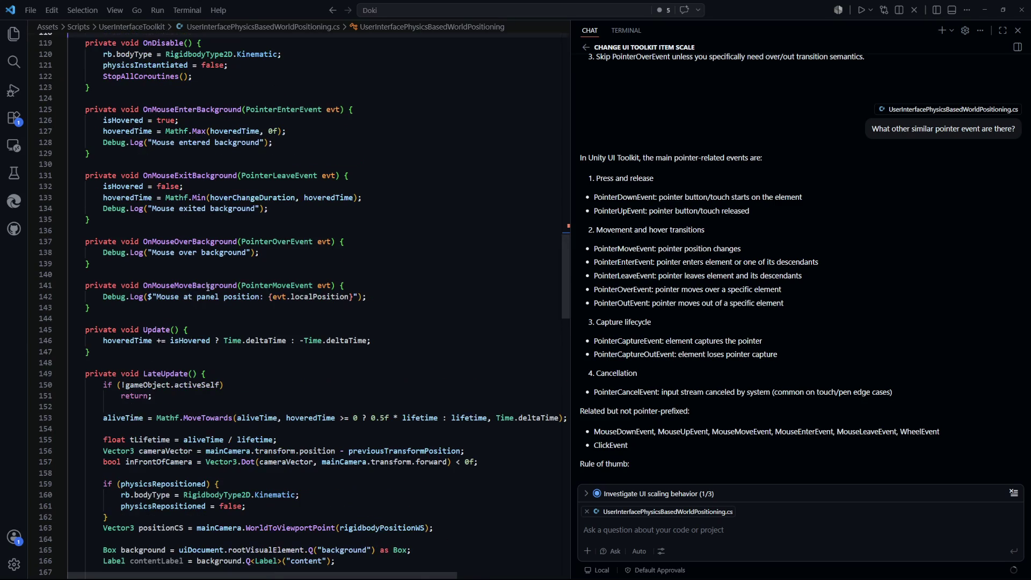
Add the suggested OnPointerDownBackground and OnPointerUpBackground handler methods.
left_click(146, 309)
key("Return")
key("Return")
type("private void OnPoi")
key("Tab")
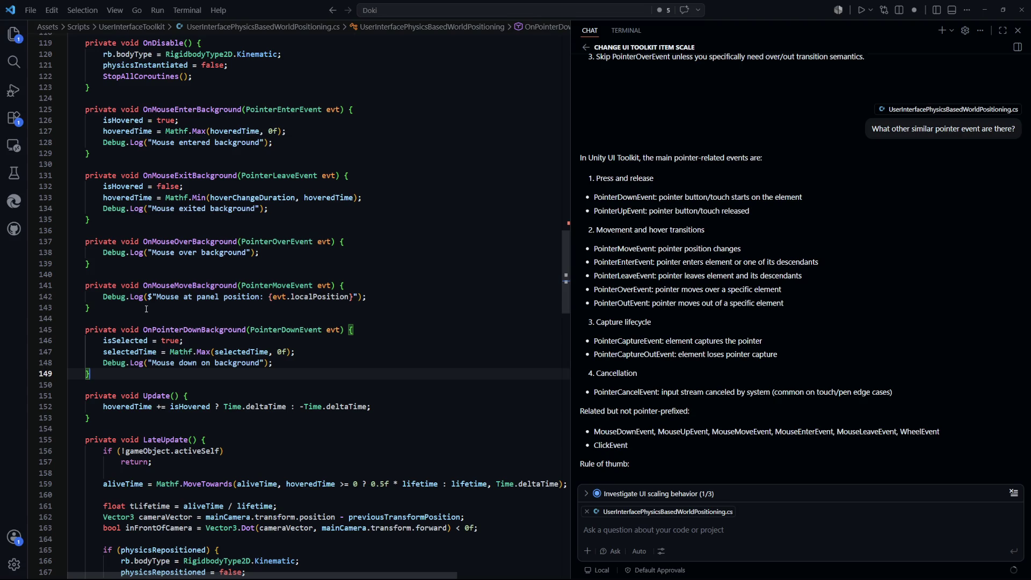
key("Return")
key("Return")
type("priv")
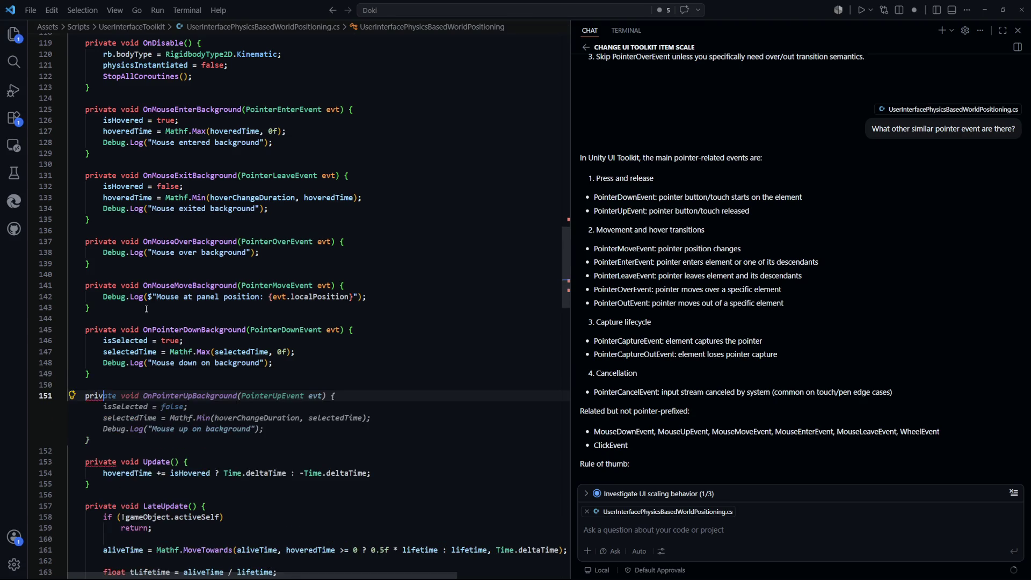
key("Tab")
Review the new handlers and the selectedTime update and Mathf.Max(selectedTime, 0f) uses.
left_click(395, 409)
scroll(324, 335, "down", 1)
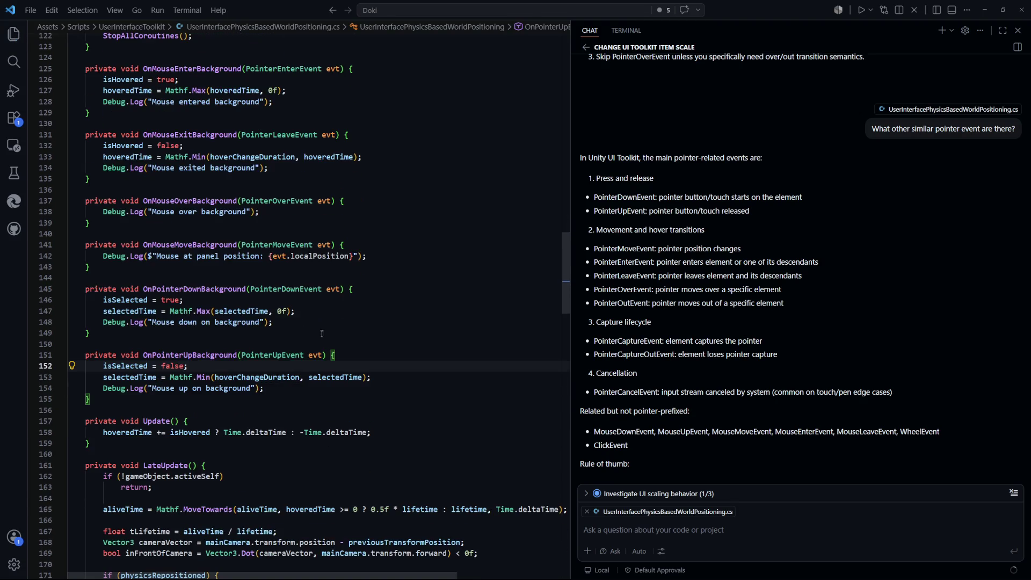
left_click(203, 304)
left_click(215, 333)
left_click(225, 366)
left_click(231, 346)
left_click_drag(295, 311, 106, 313)
left_click(215, 311)
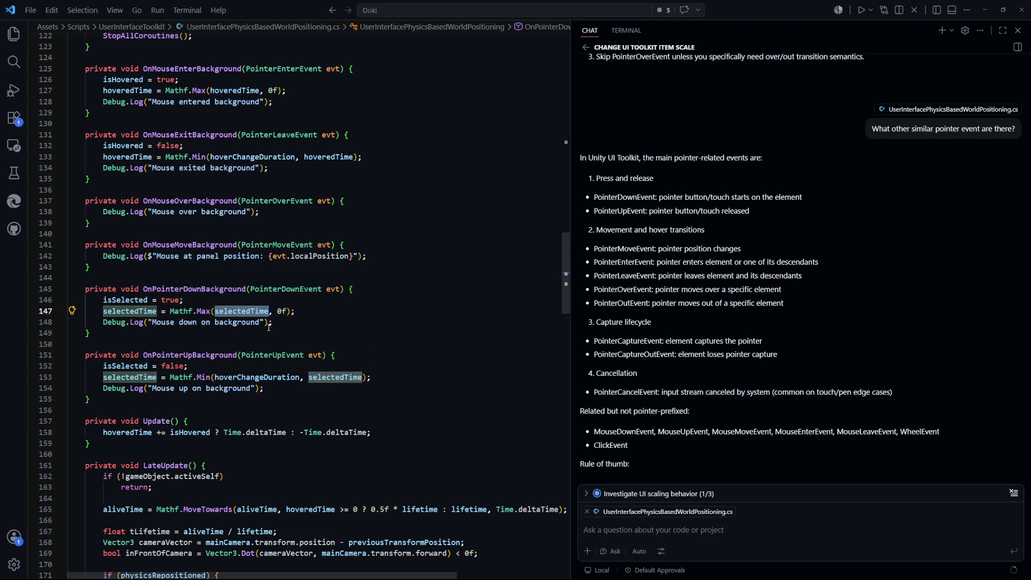
scroll(258, 266, "down", 2)
left_click_drag(300, 250, 169, 250)
left_click(301, 268)
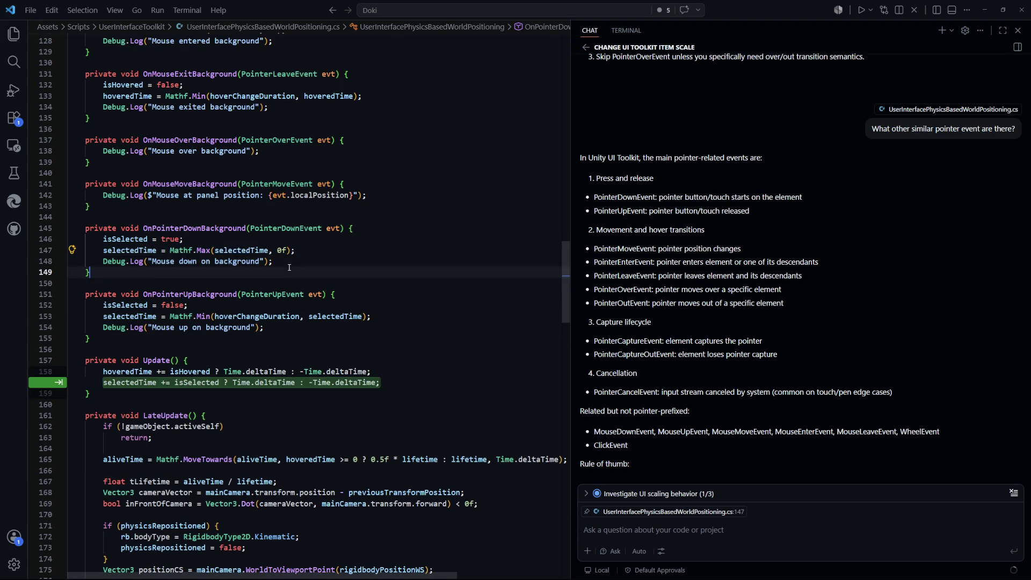
Dismiss the pending Copilot edit suggestion on line 159.
scroll(180, 295, "down", 2)
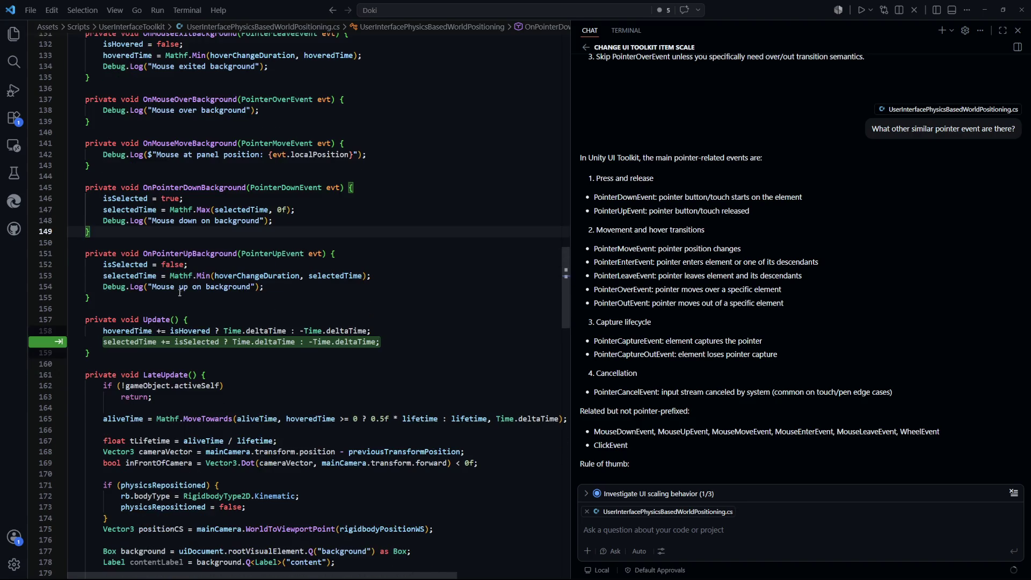
scroll(226, 297, "up", 2)
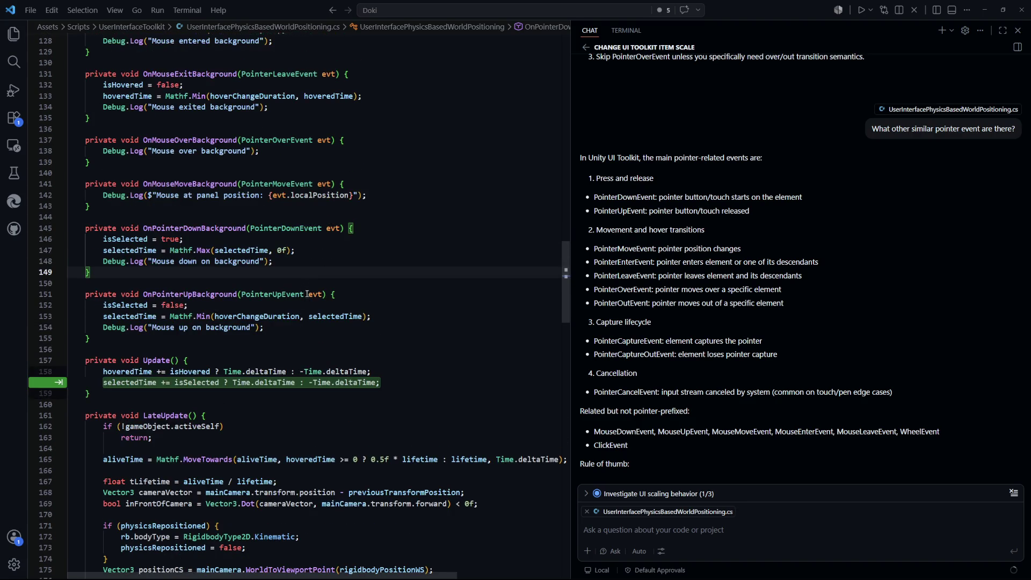
scroll(350, 270, "up", 3)
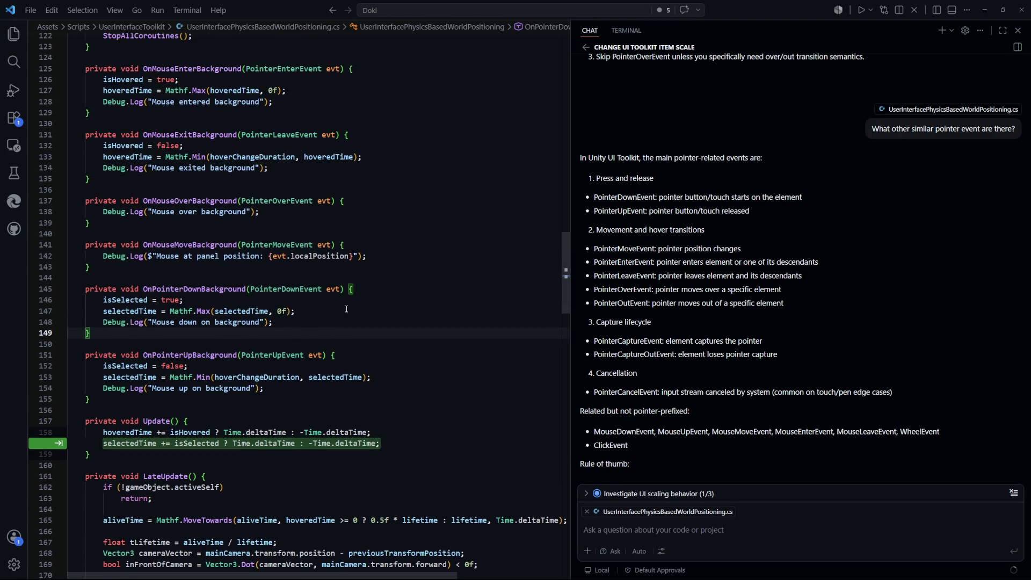
scroll(346, 310, "down", 1)
scroll(346, 310, "down", 2)
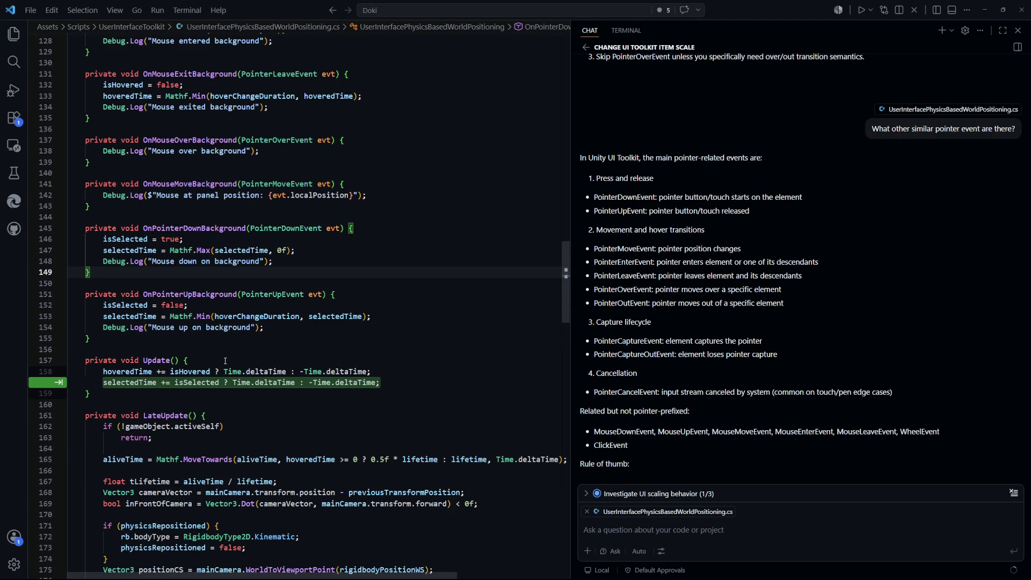
left_click(252, 354)
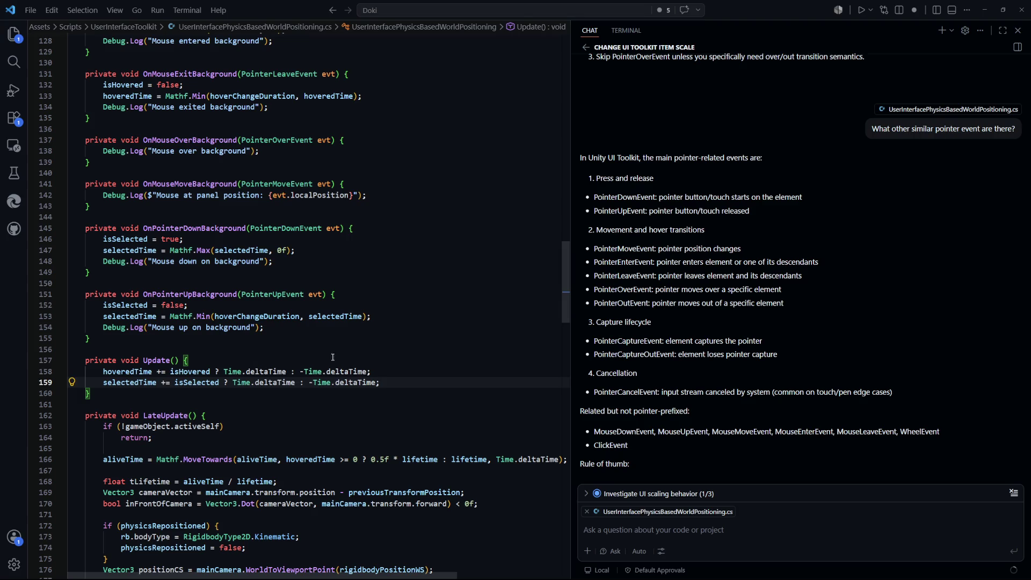
scroll(300, 347, "up", 2)
scroll(300, 347, "up", 2)
scroll(196, 359, "down", 2)
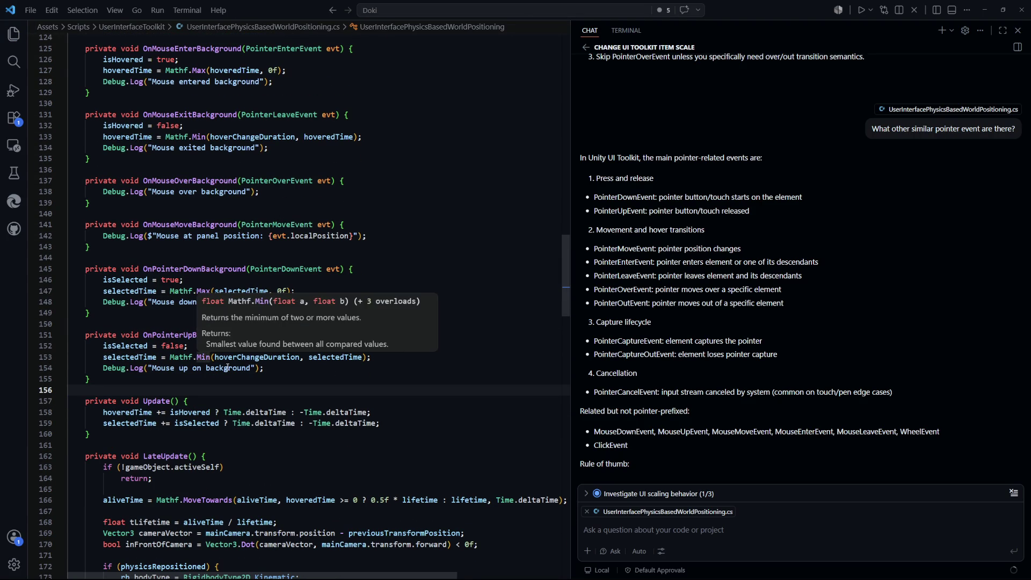
Select and inspect the hoverChangeDuration field on line 153.
left_click_drag(388, 357, 171, 357)
scroll(353, 370, "up", 1)
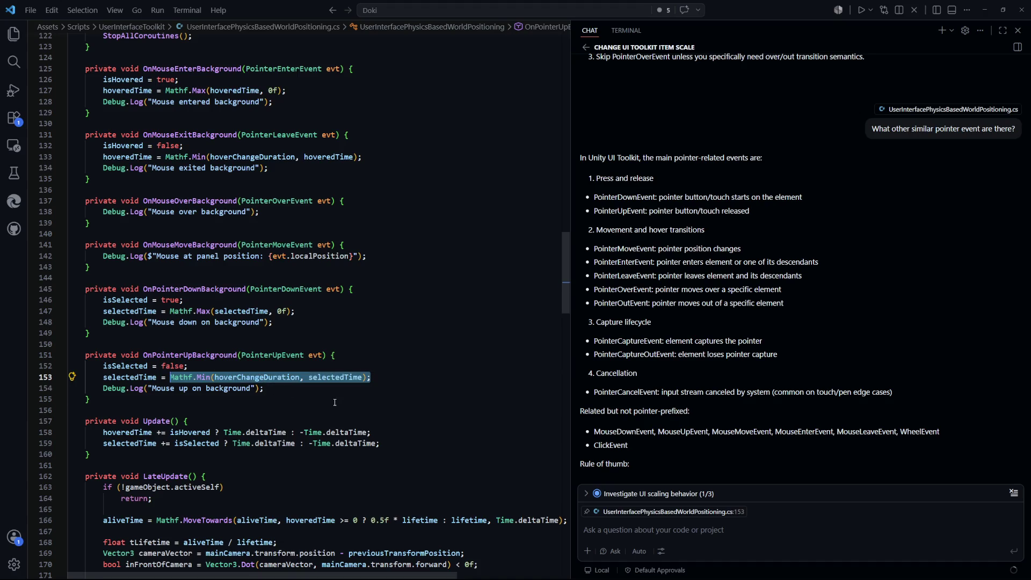
key("Down")
key("Down")
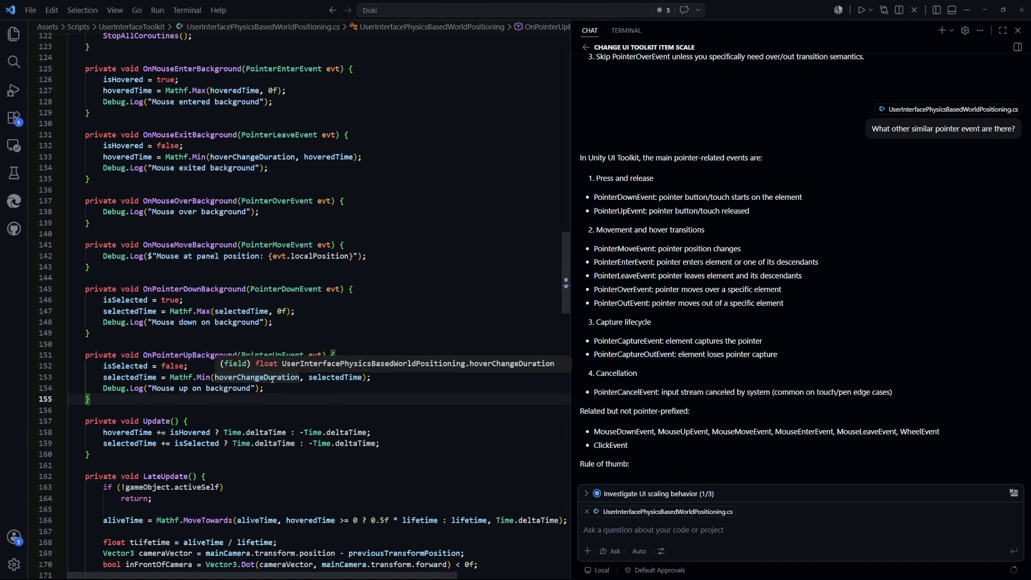
double_click(273, 379)
left_click(348, 379)
double_click(257, 377)
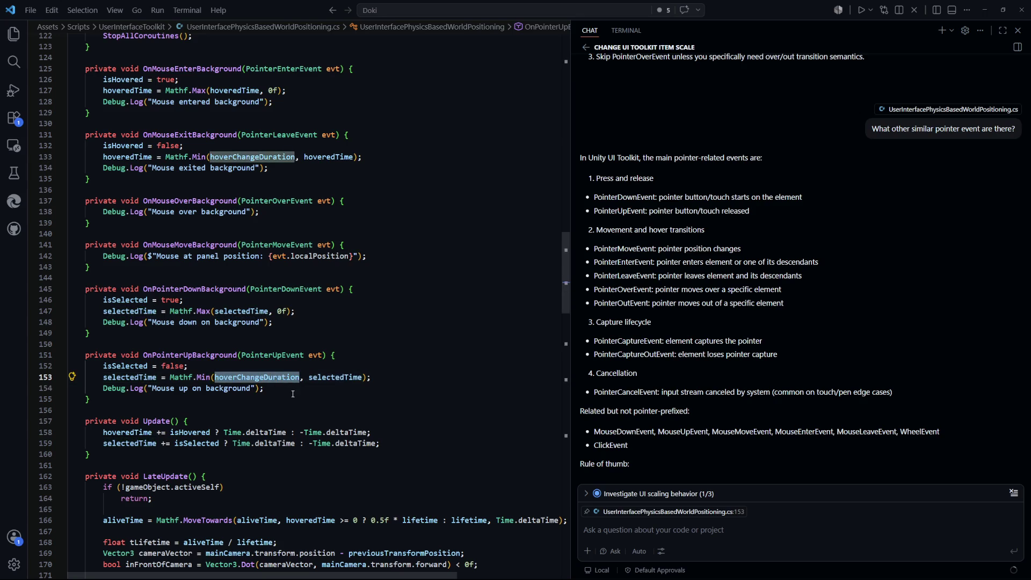
mouse_move(141, 446)
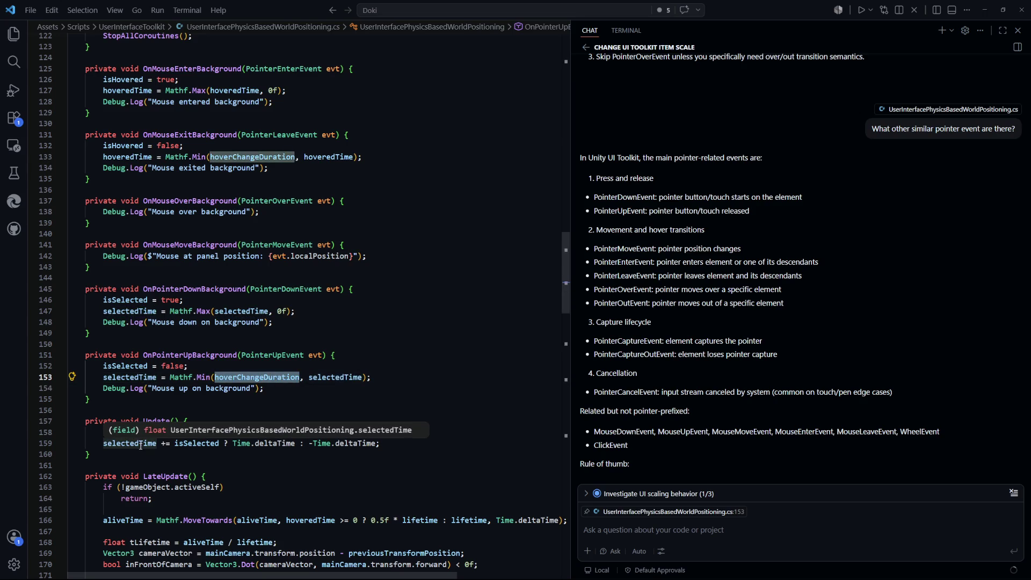
left_click(375, 399)
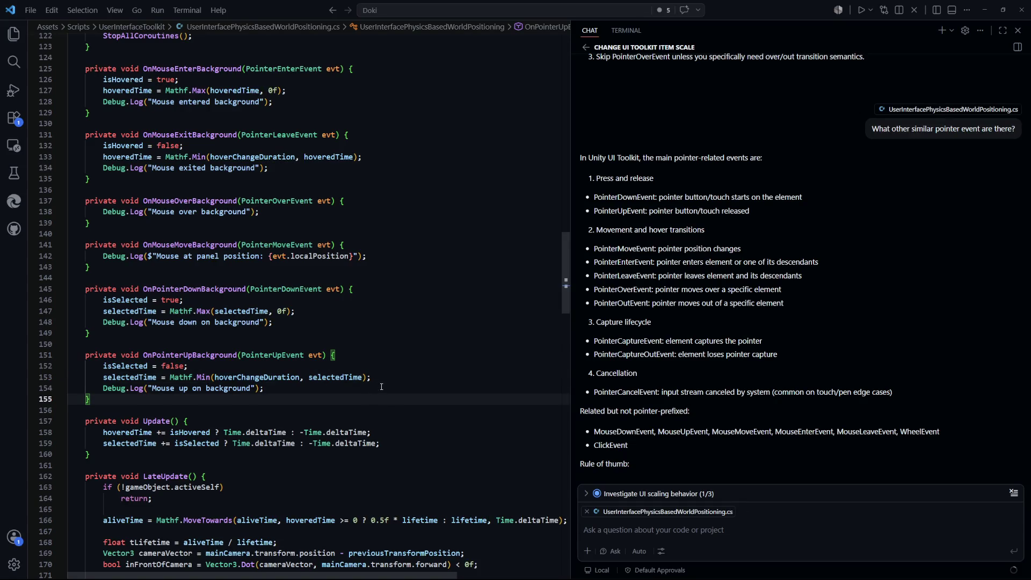
Add a '// TODO: Change hoverChangeDuration' comment line below line 152.
left_click(374, 366)
key("Return")
type("// ")
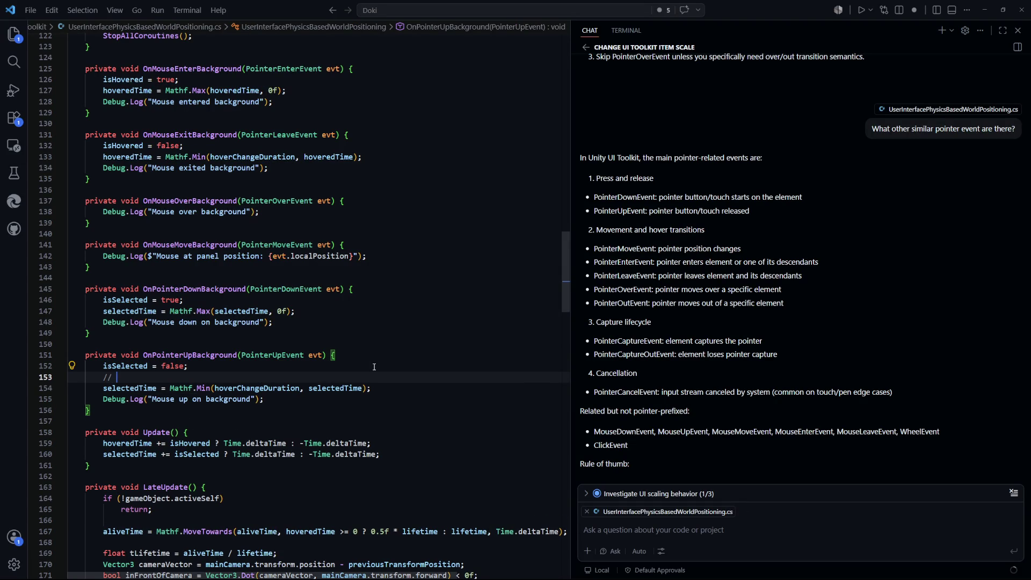
type("TODO: Change hovere")
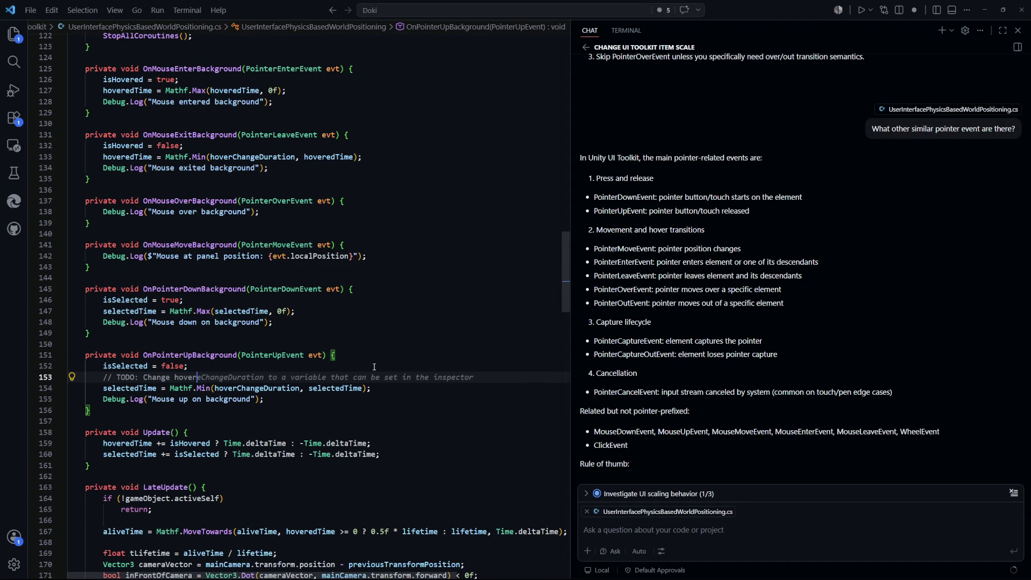
key("BackSpace")
type("ChangeDuration")
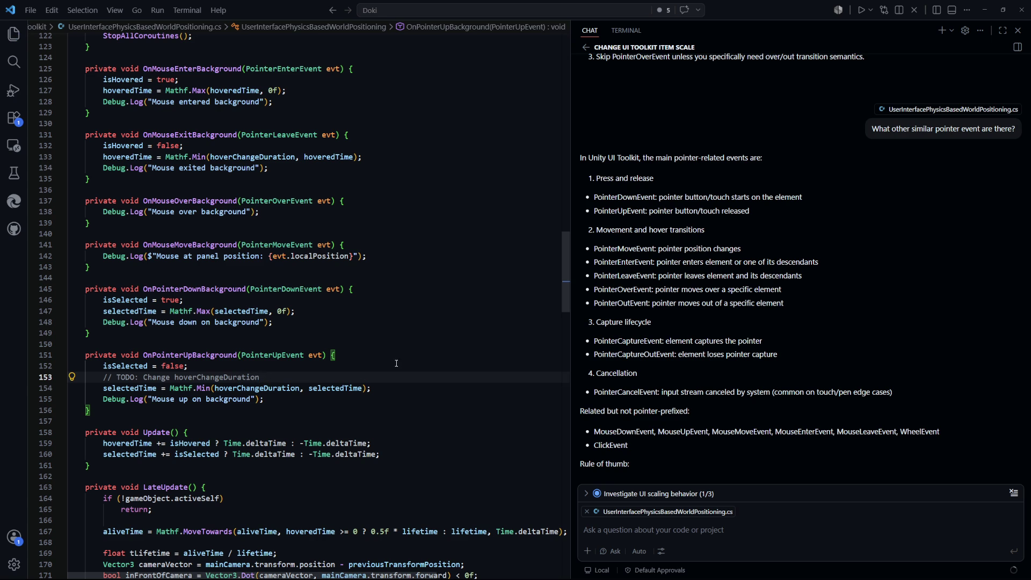
Open BubbleStyle.tss through the quick file search.
left_click(398, 356)
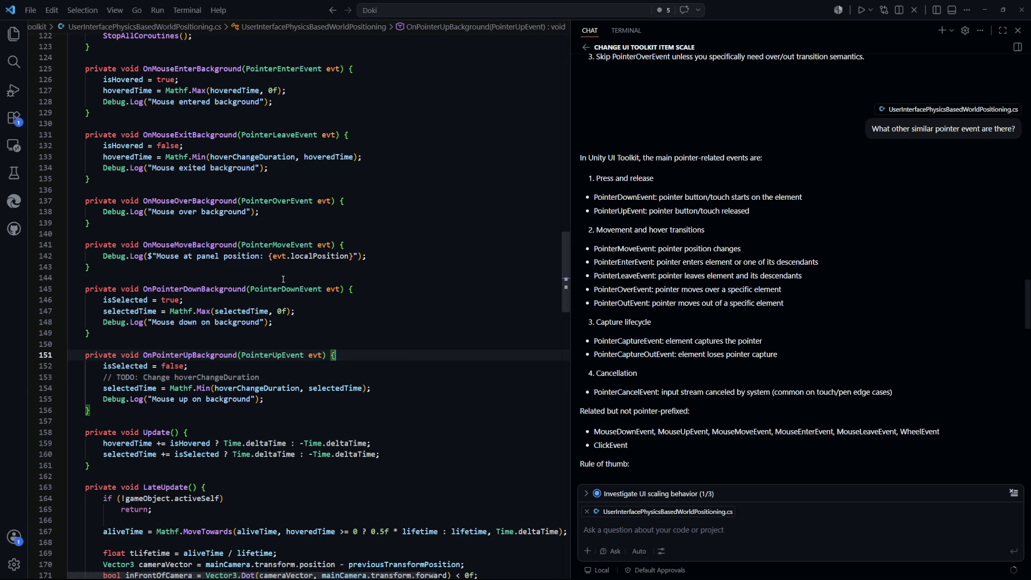
left_click(421, 334)
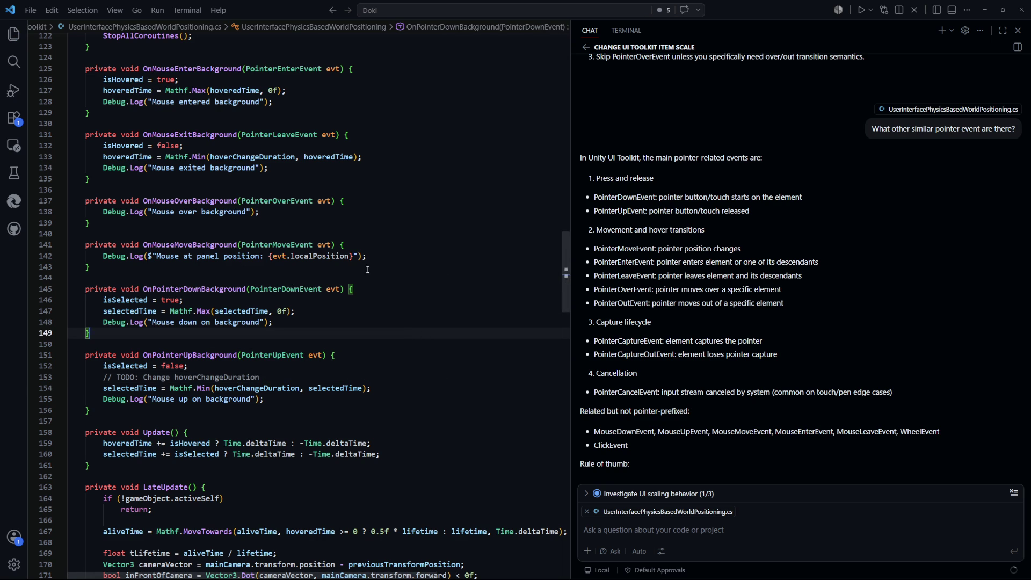
key("ctrl+p")
key("Return")
Read Copilot's answer on minimizing overlapping Physics2D objects, including the hoverMassScale = 100 risk.
left_click(258, 247)
scroll(140, 394, "down", 1)
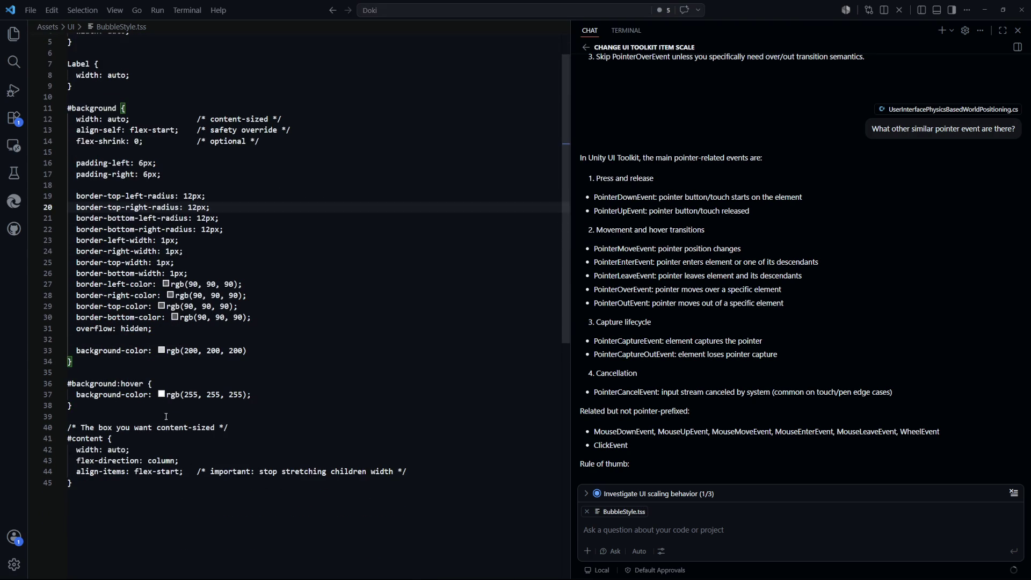
scroll(291, 403, "down", 2)
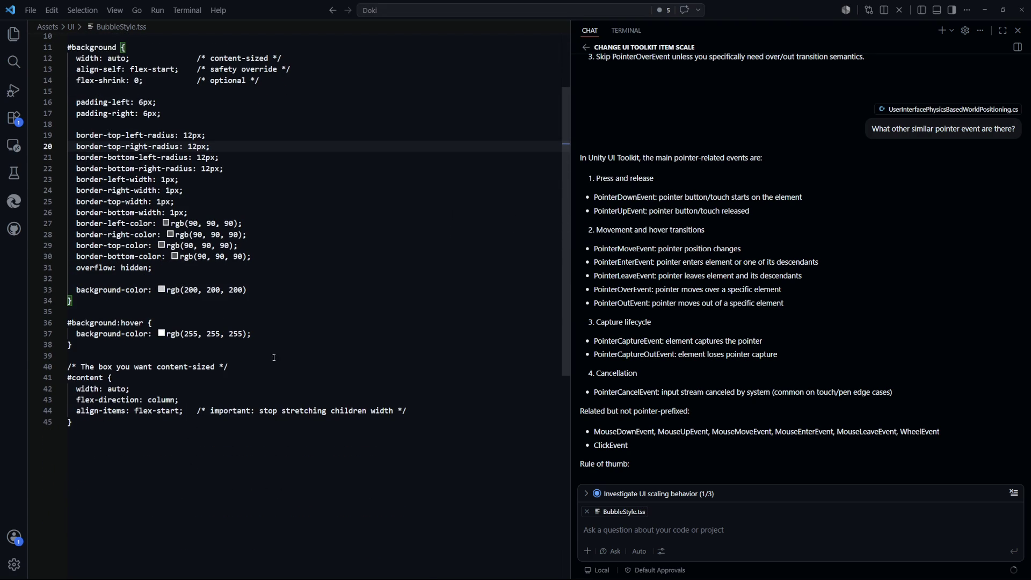
scroll(724, 410, "down", 15)
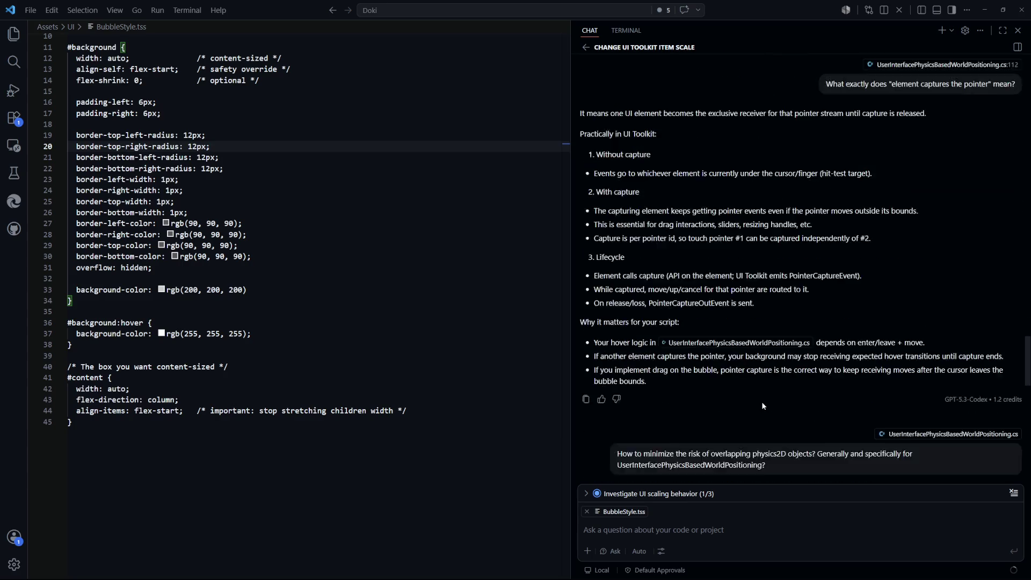
scroll(699, 381, "down", 7)
scroll(727, 385, "up", 8)
scroll(743, 375, "down", 2)
scroll(721, 366, "up", 4)
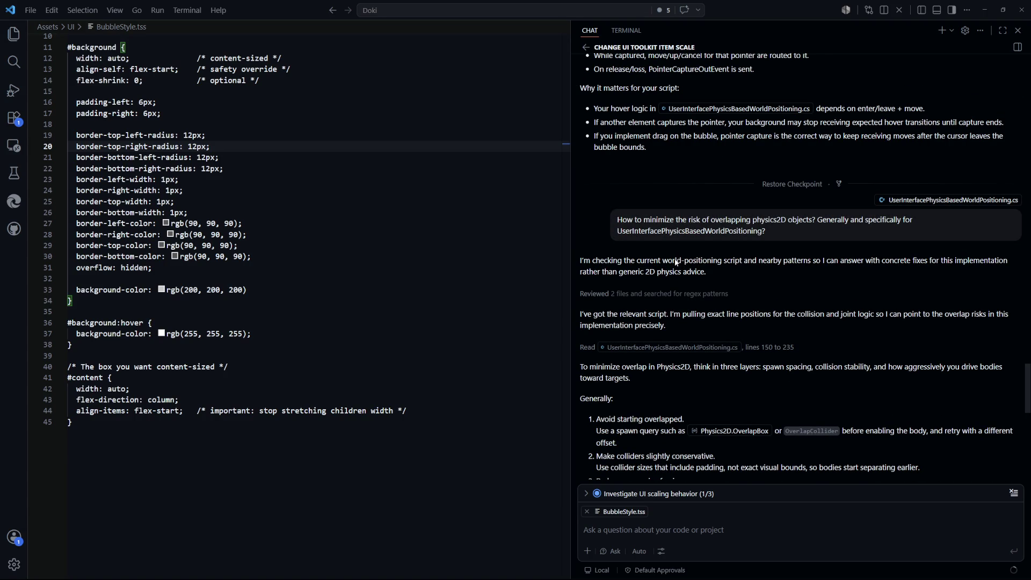
scroll(632, 273, "down", 1)
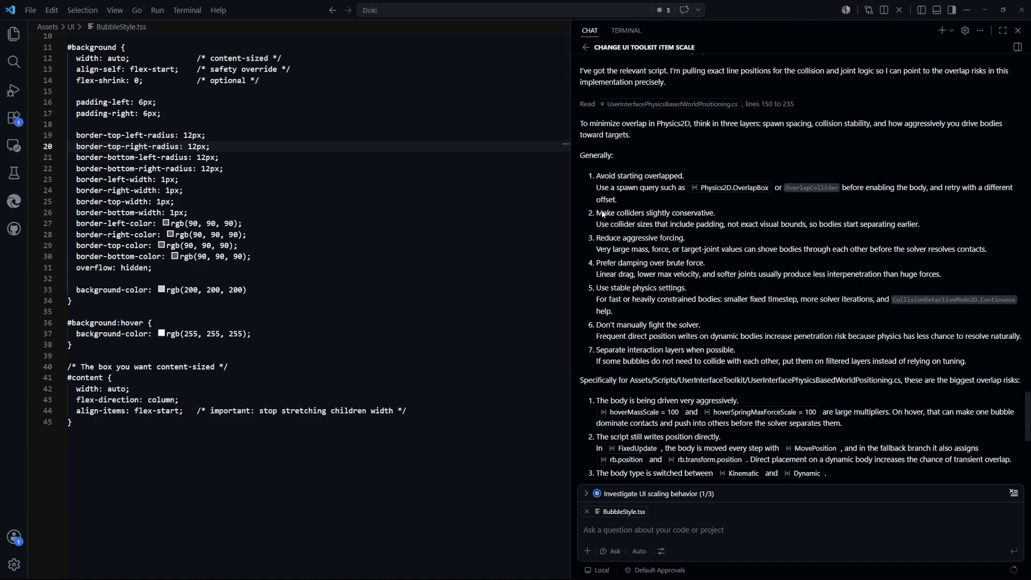
left_click_drag(597, 213, 721, 211)
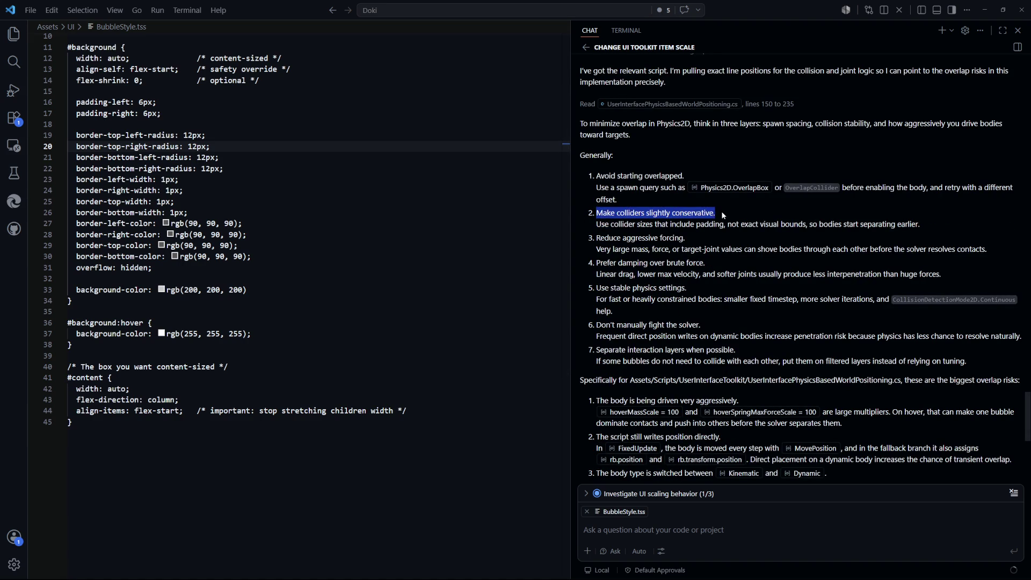
left_click(600, 232)
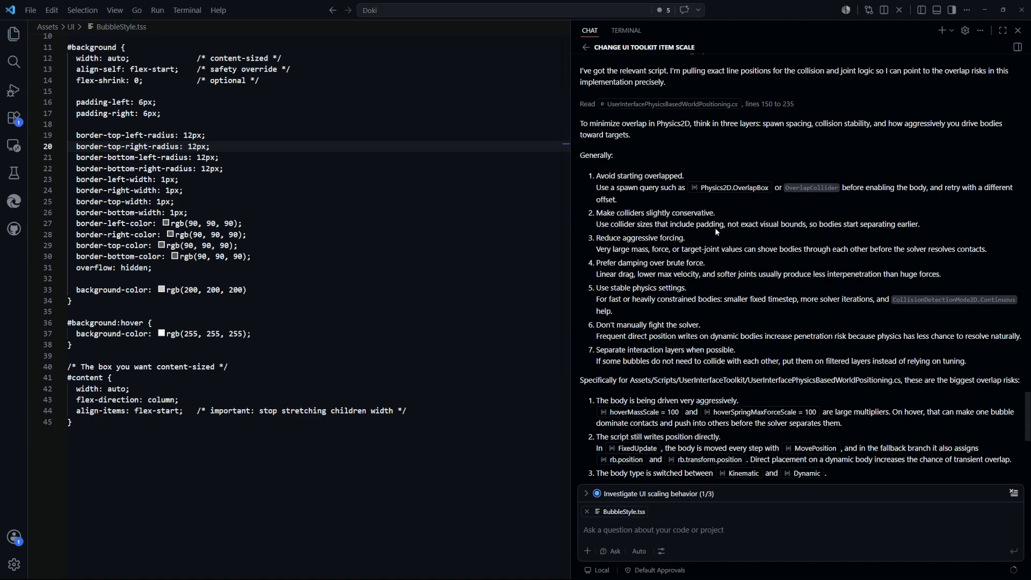
left_click_drag(605, 209, 735, 214)
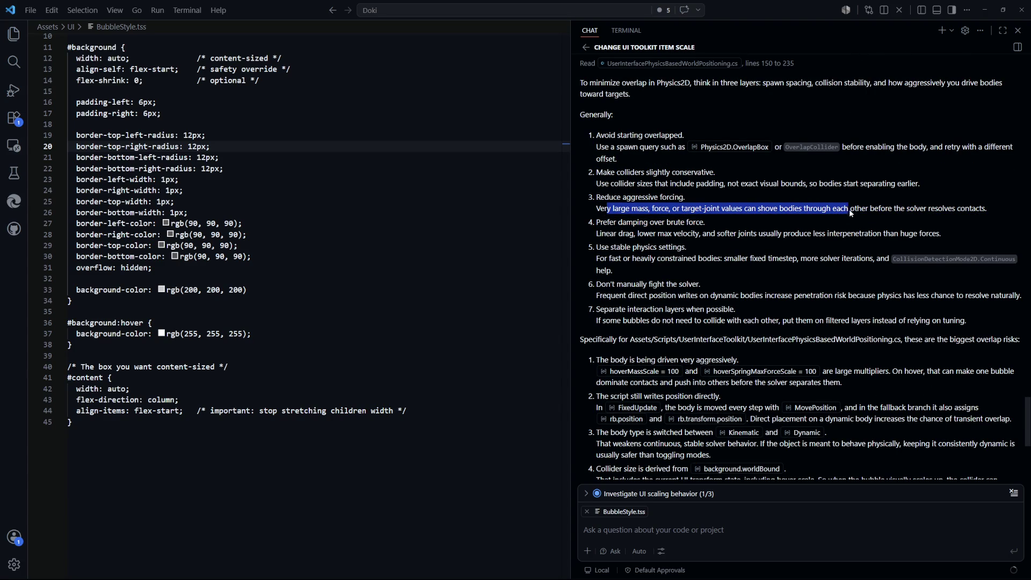
left_click(885, 210)
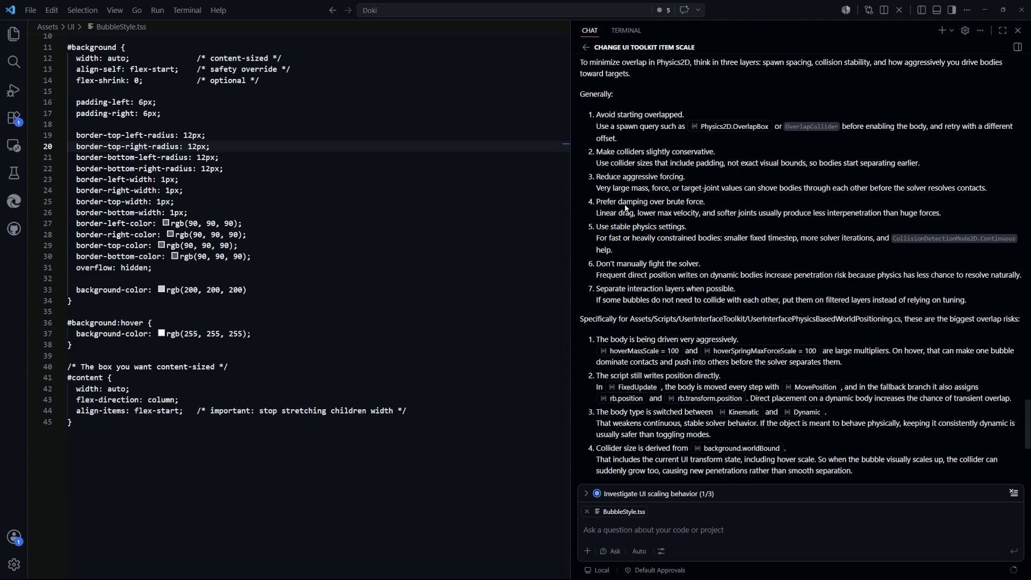
left_click_drag(604, 203, 660, 219)
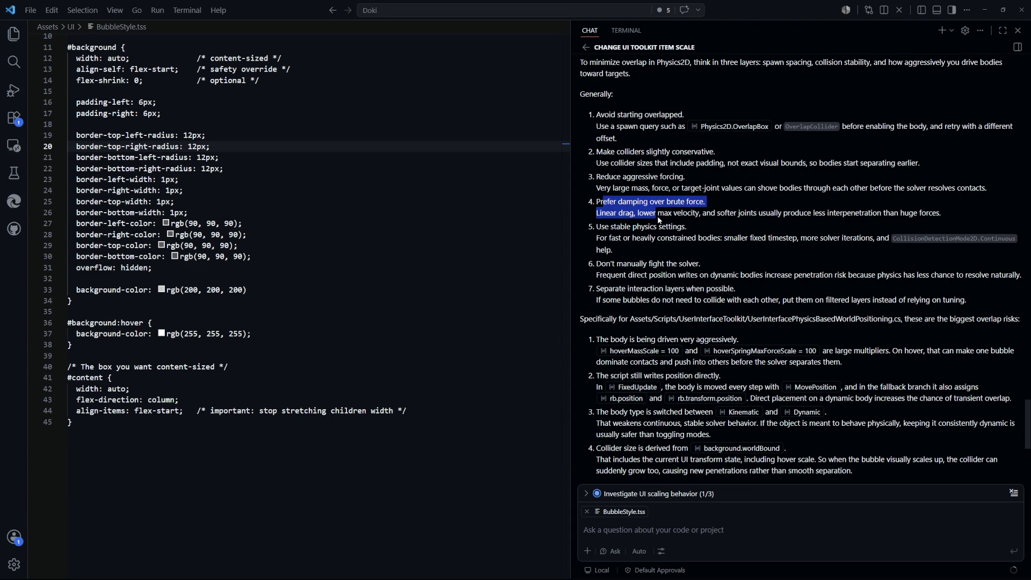
left_click_drag(743, 218, 937, 215)
left_click(654, 218)
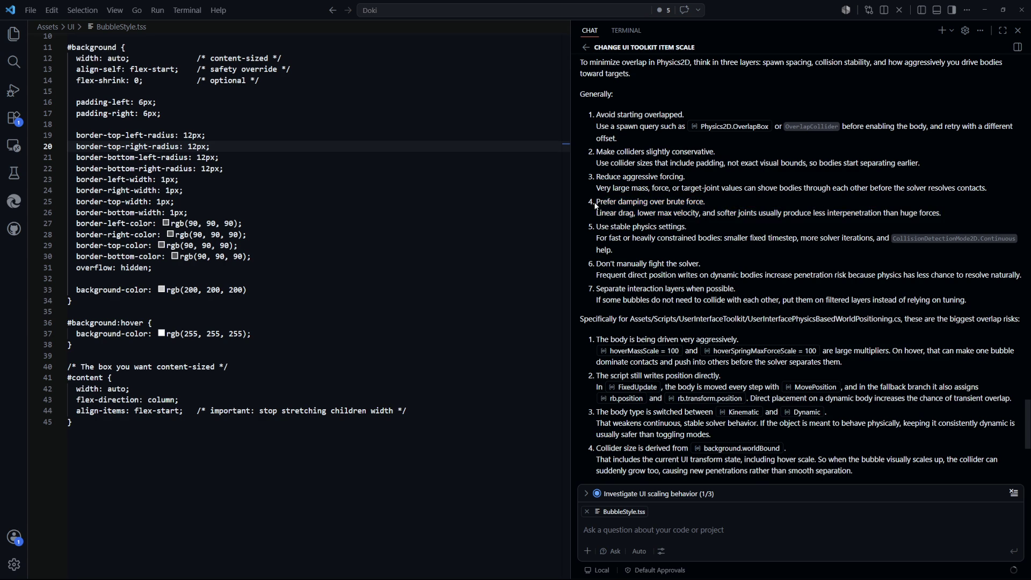
left_click_drag(595, 203, 714, 207)
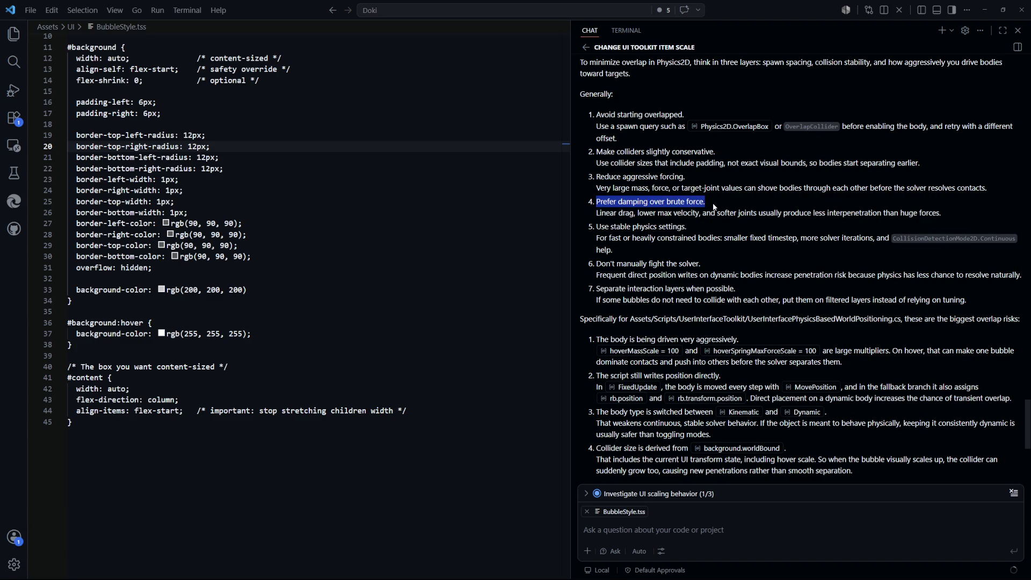
left_click_drag(716, 210, 717, 214)
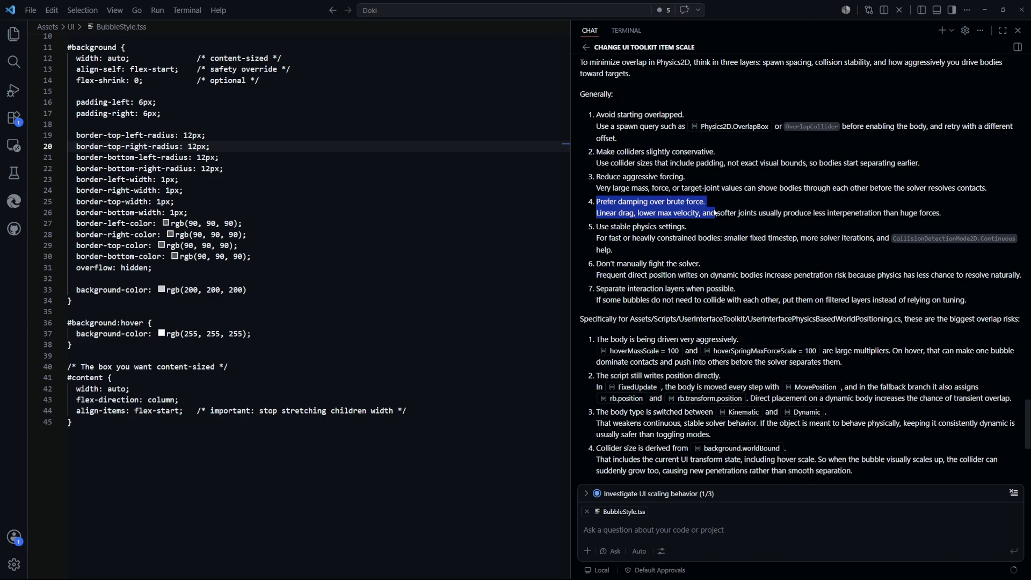
left_click_drag(610, 239, 674, 255)
left_click_drag(738, 238, 1020, 248)
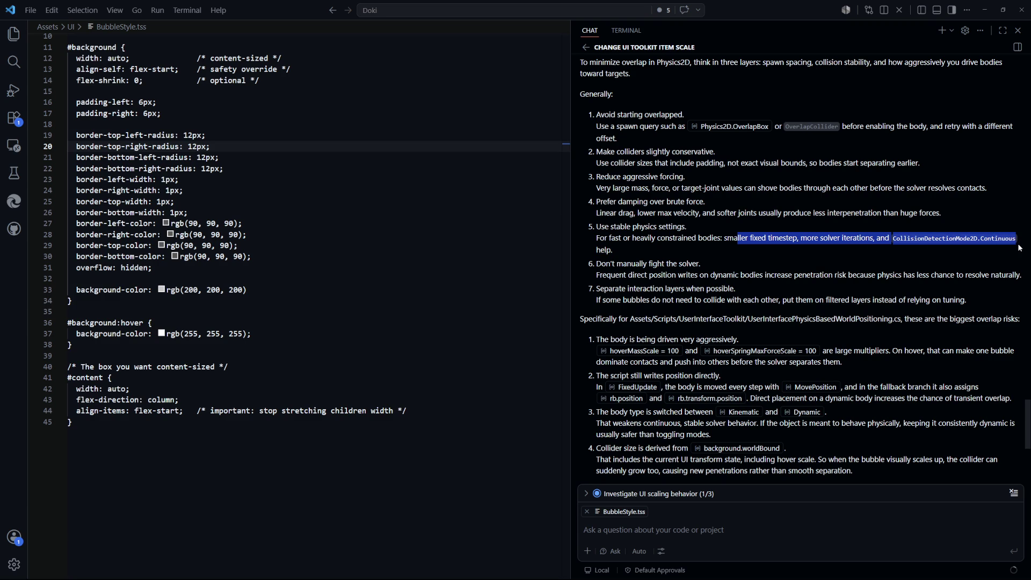
left_click(956, 250)
scroll(634, 245, "down", 1)
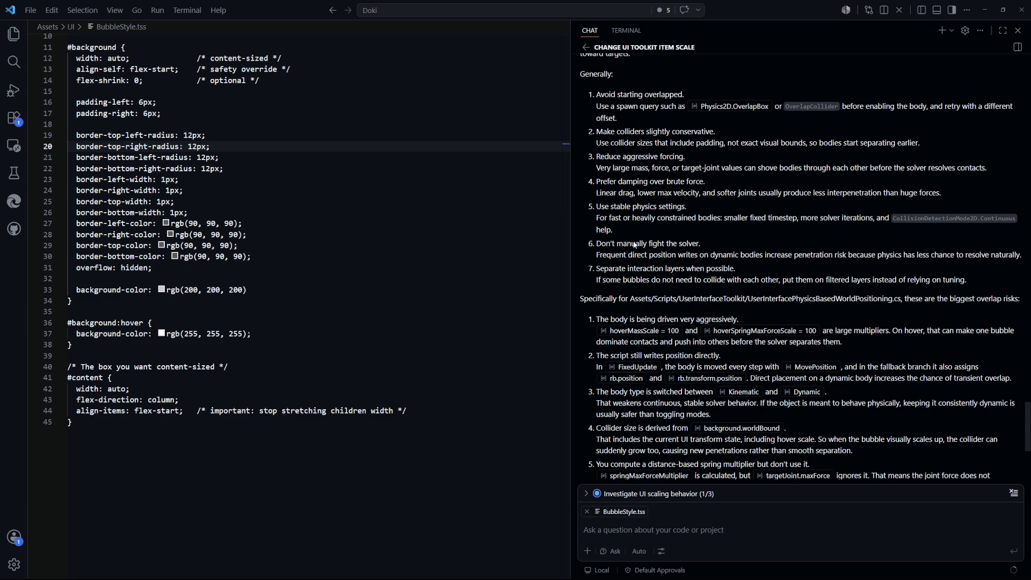
mouse_move(600, 257)
left_mouse_down()
mouse_move(691, 269)
mouse_move(761, 258)
left_mouse_up()
left_click_drag(814, 261, 976, 261)
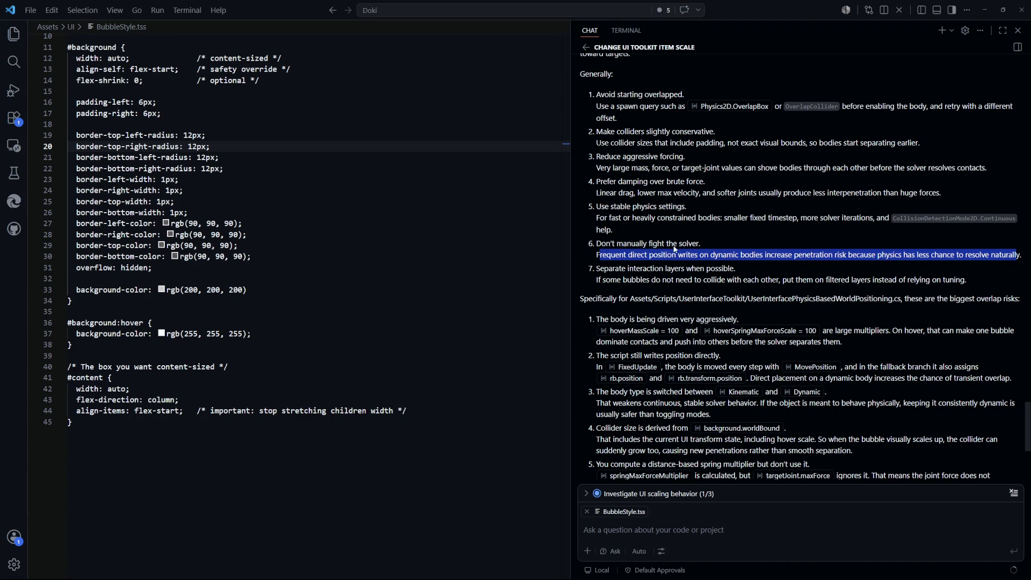
scroll(636, 258, "down", 1)
left_click_drag(598, 248, 700, 263)
left_click(698, 263)
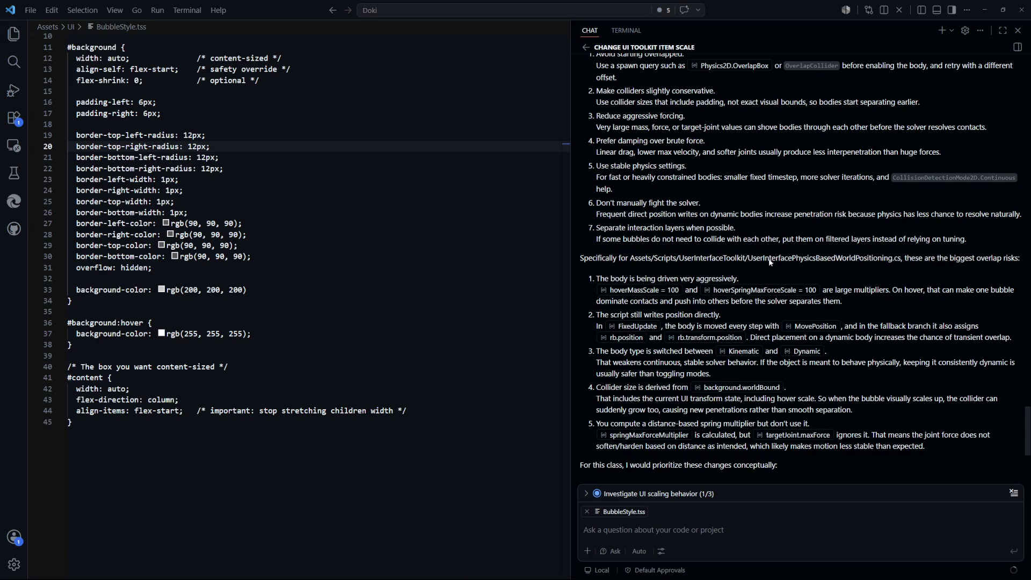
left_click_drag(605, 258, 740, 259)
left_click(741, 259)
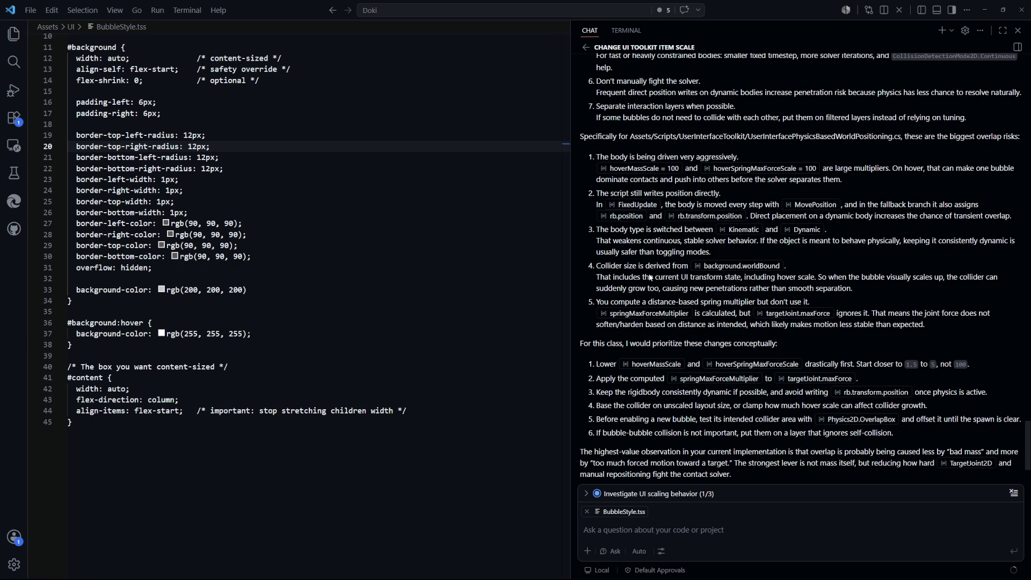
left_click_drag(623, 241, 733, 253)
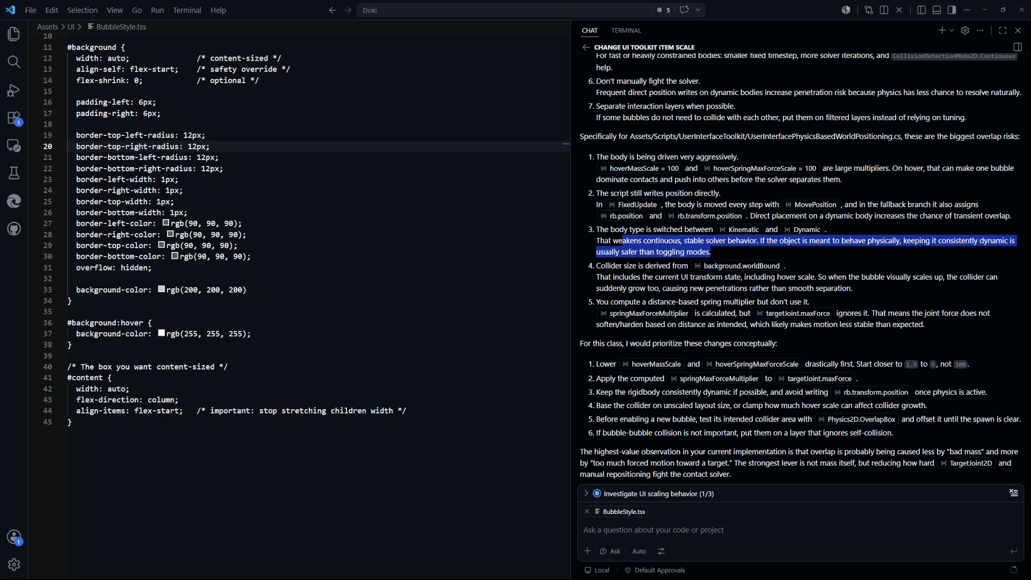
key("alt+Tab")
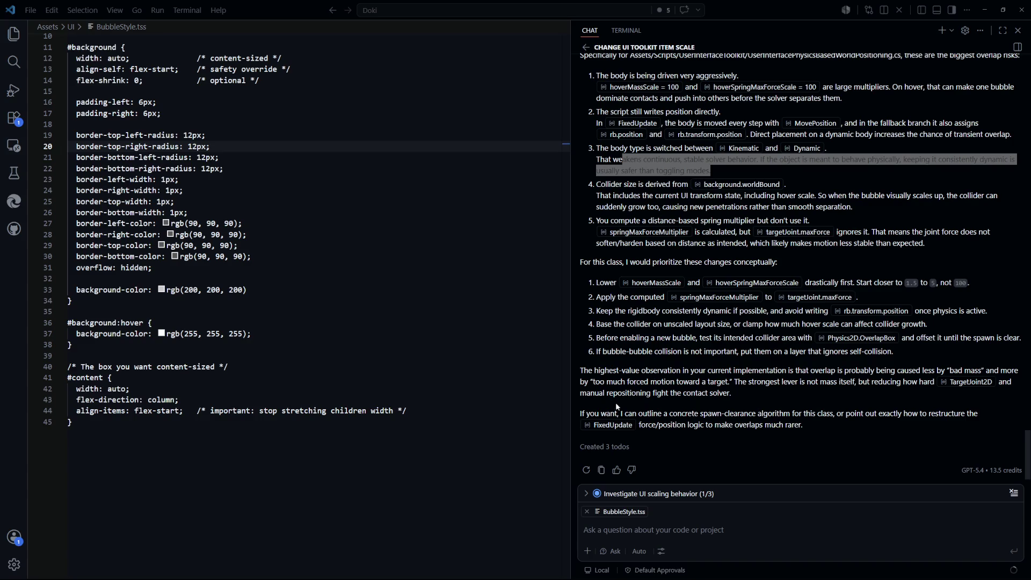
left_click(267, 248)
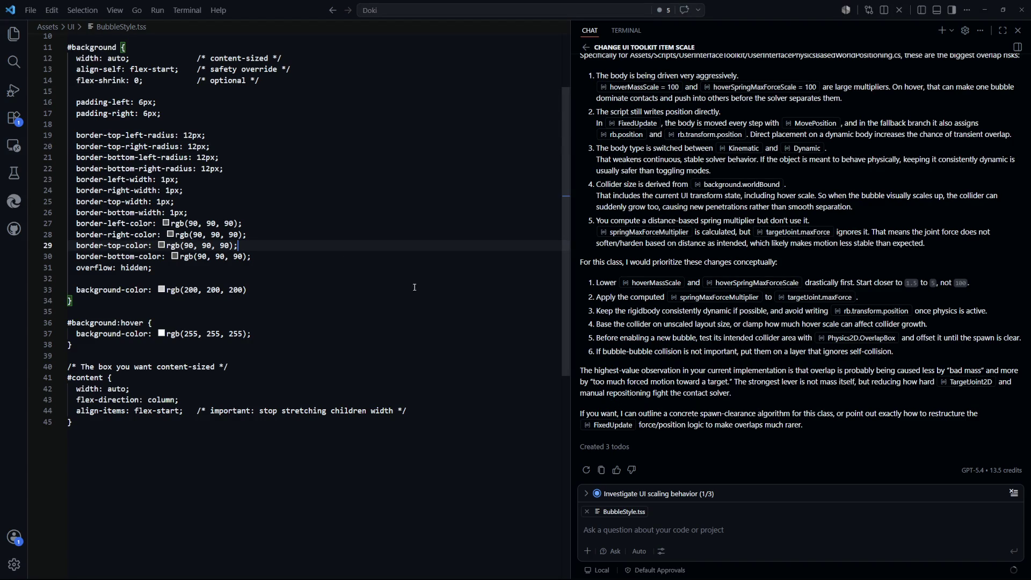
Ask Copilot 'Does it exists something similar as :hover but :selected?'.
key("ctrl+Tab")
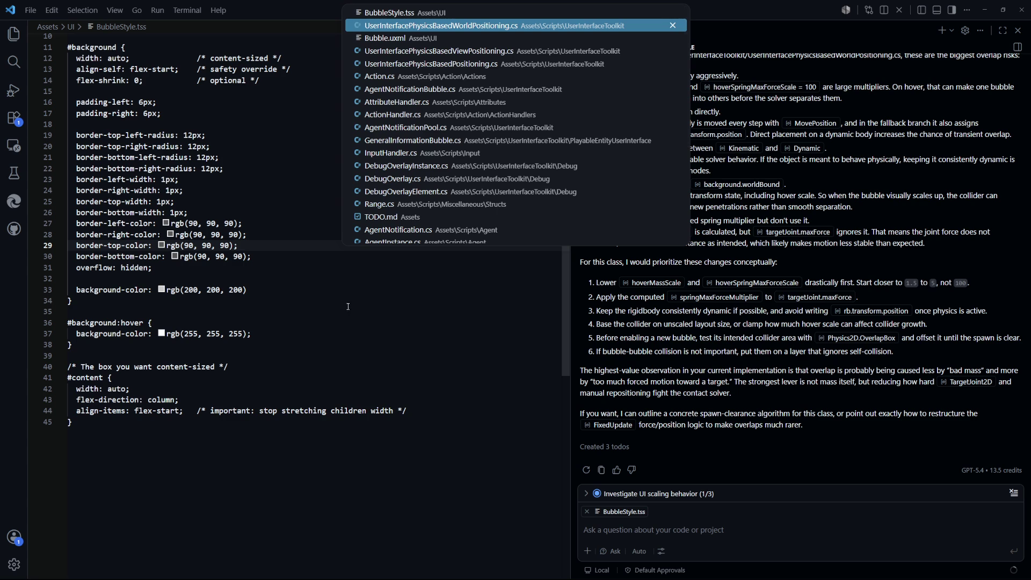
key("ctrl+shift+Tab")
left_click(344, 290)
left_click(667, 529)
type("Does it exists something similar as :hover but ")
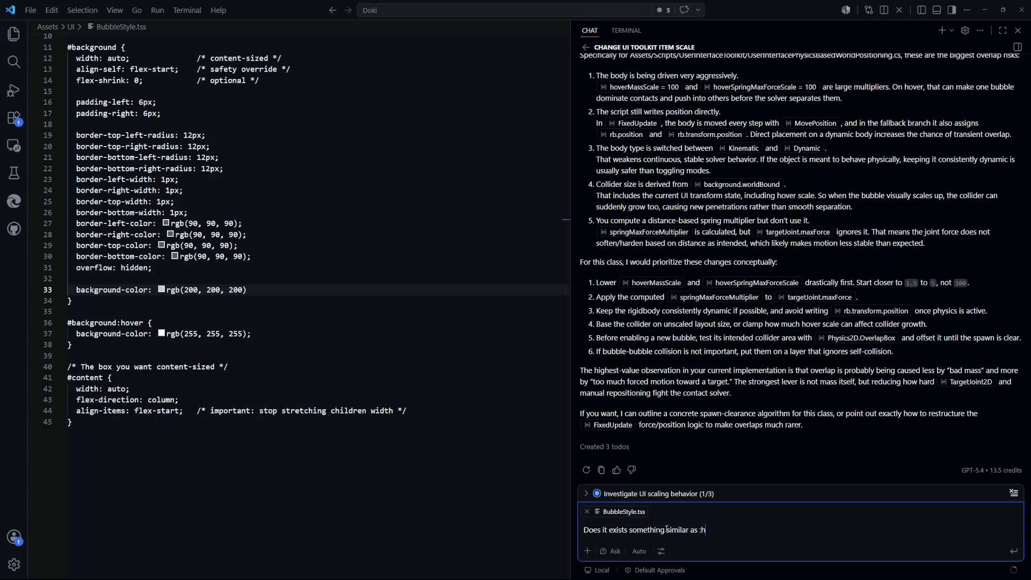
type(":selected?")
key("Return")
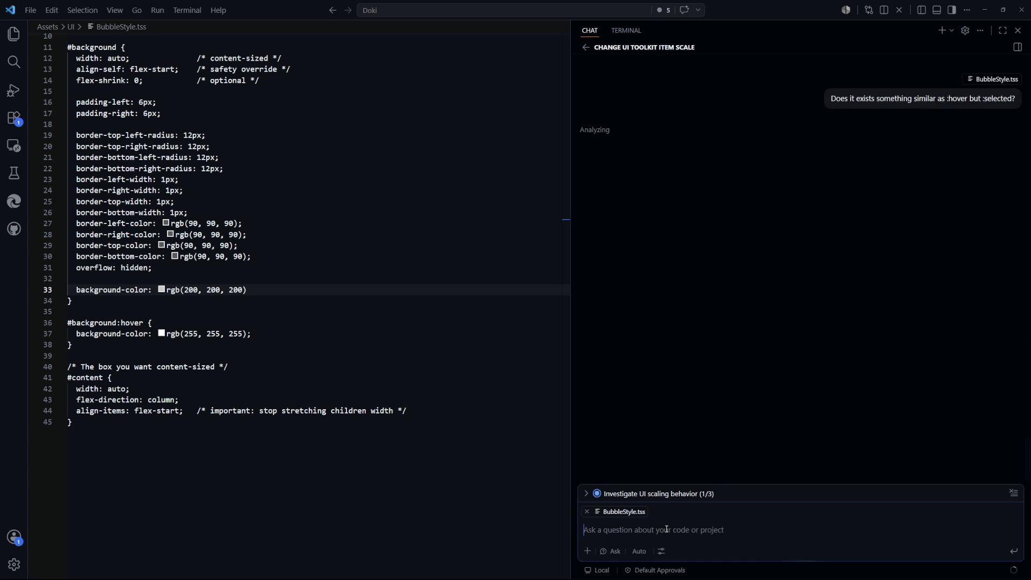
Browse the positioning script while Copilot answers, then return to BubbleStyle.tss.
left_click(338, 283)
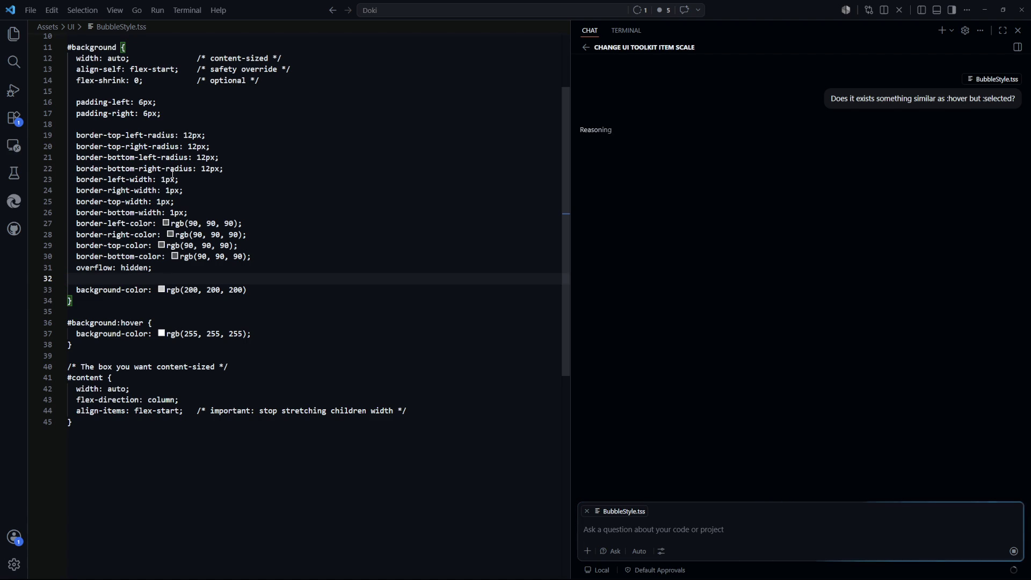
key("ctrl+Tab")
scroll(323, 366, "down", 10)
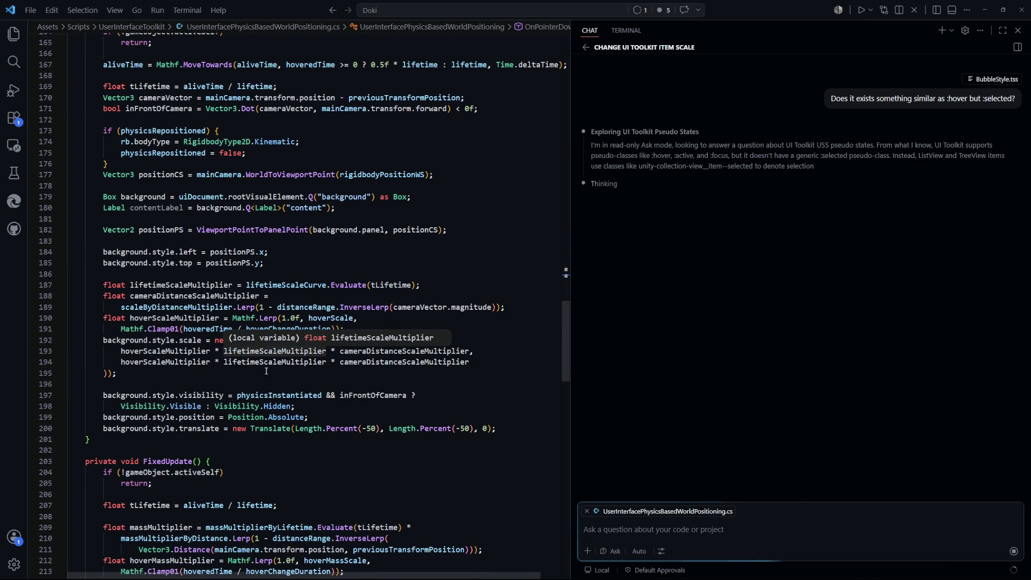
scroll(267, 383, "down", 3)
scroll(267, 383, "down", 7)
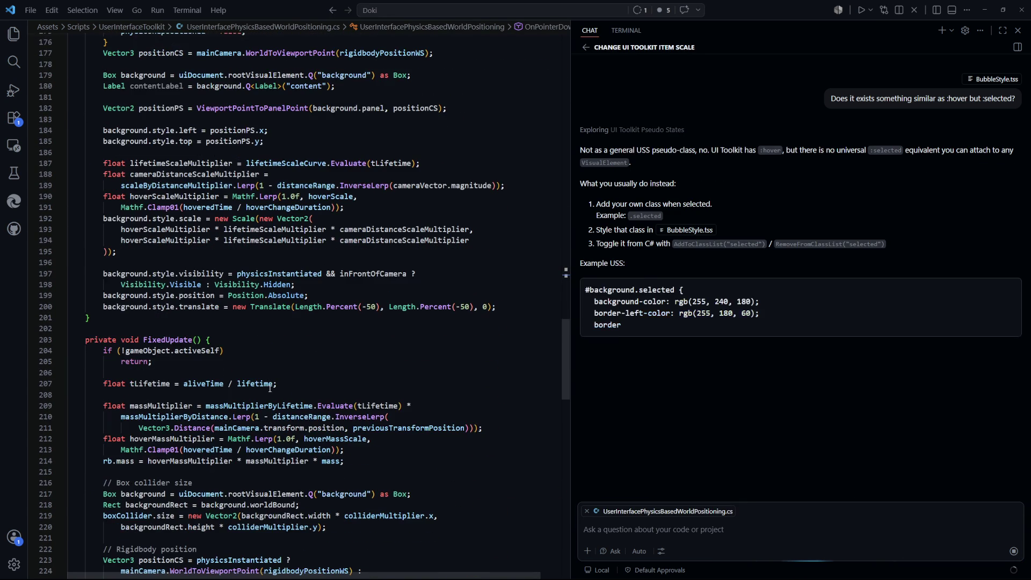
scroll(297, 337, "down", 7)
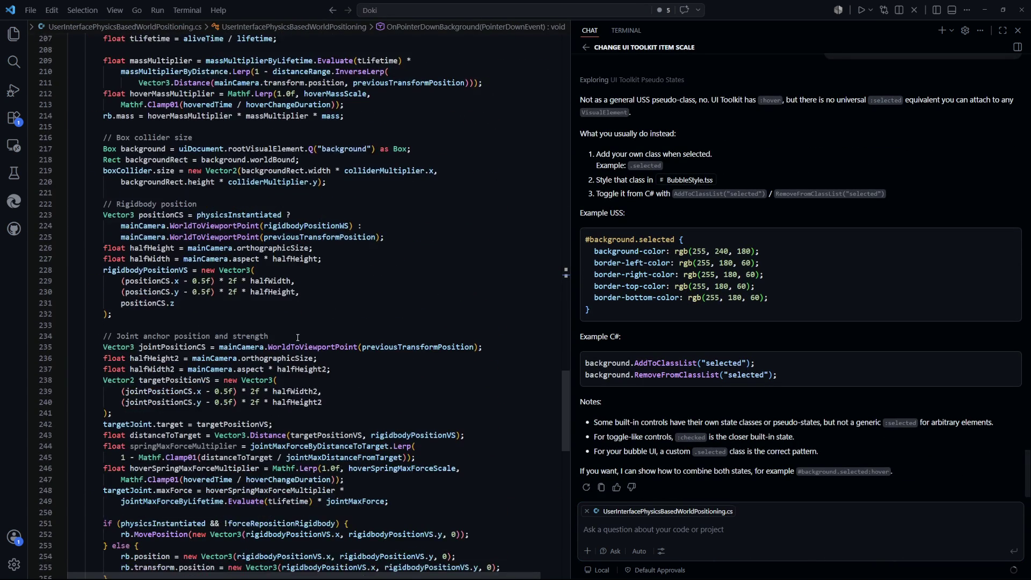
scroll(295, 398, "up", 8)
scroll(294, 398, "down", 2)
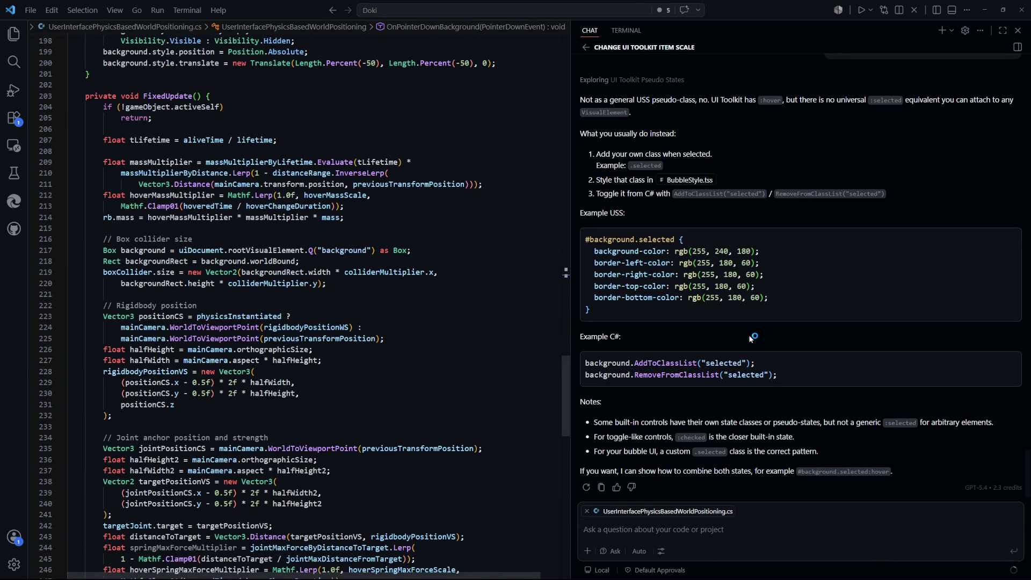
scroll(573, 269, "up", 3)
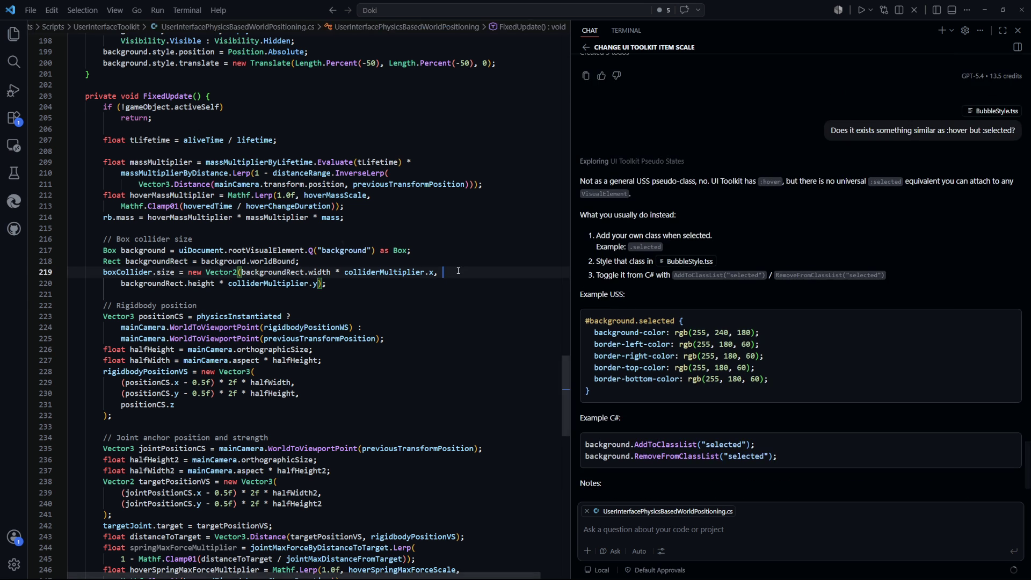
left_click(689, 261)
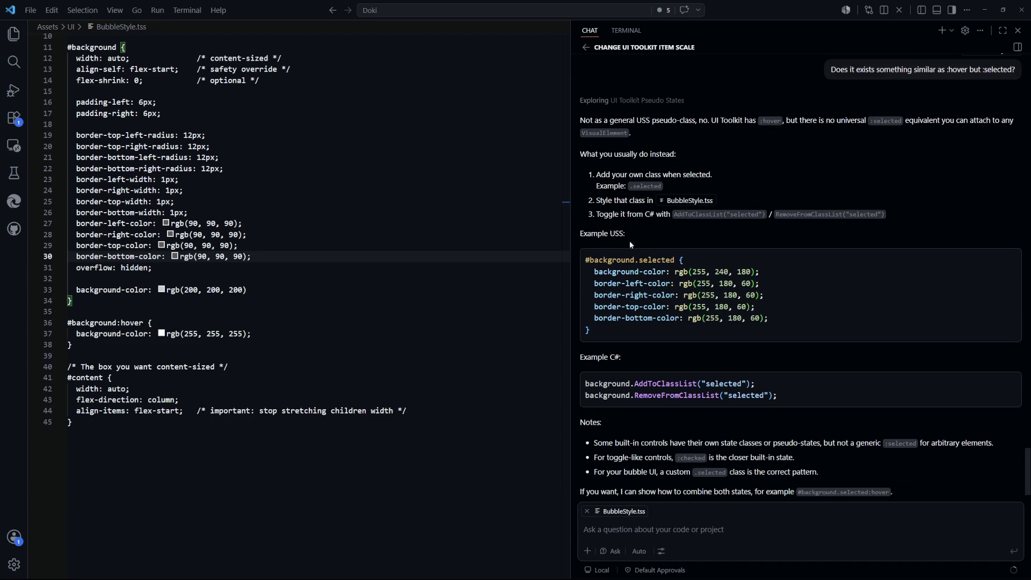
Add an empty #background.selected rule below the #background:hover rule.
key("Down")
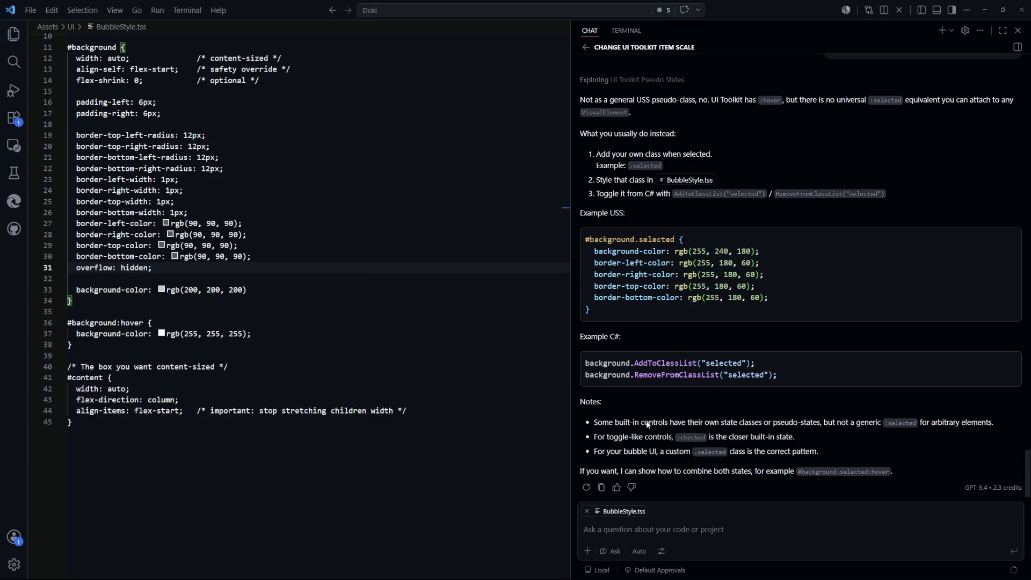
left_click(226, 322)
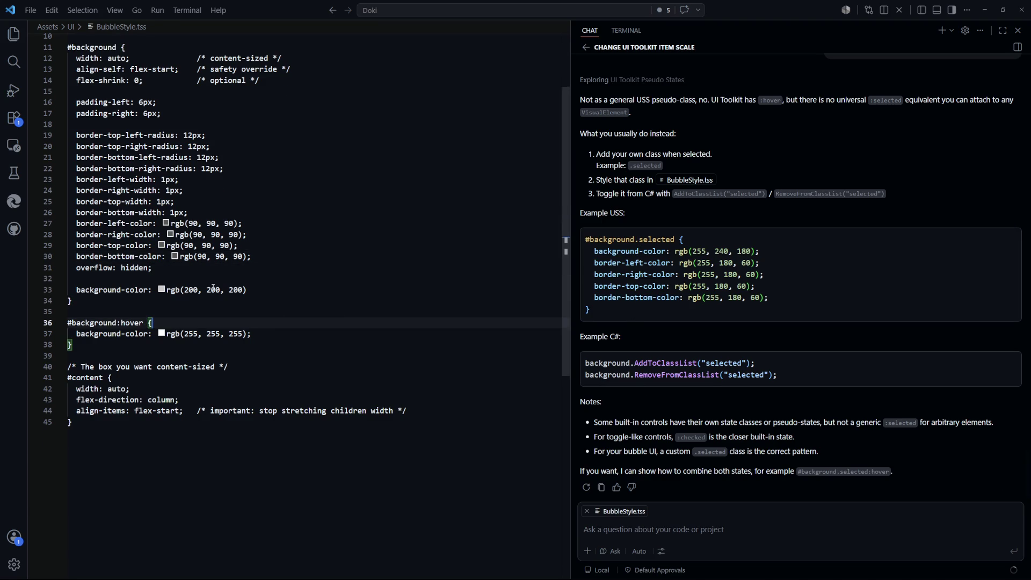
scroll(228, 311, "up", 1)
scroll(166, 343, "down", 1)
left_click(133, 367)
key("Return")
key("Return")
type("#")
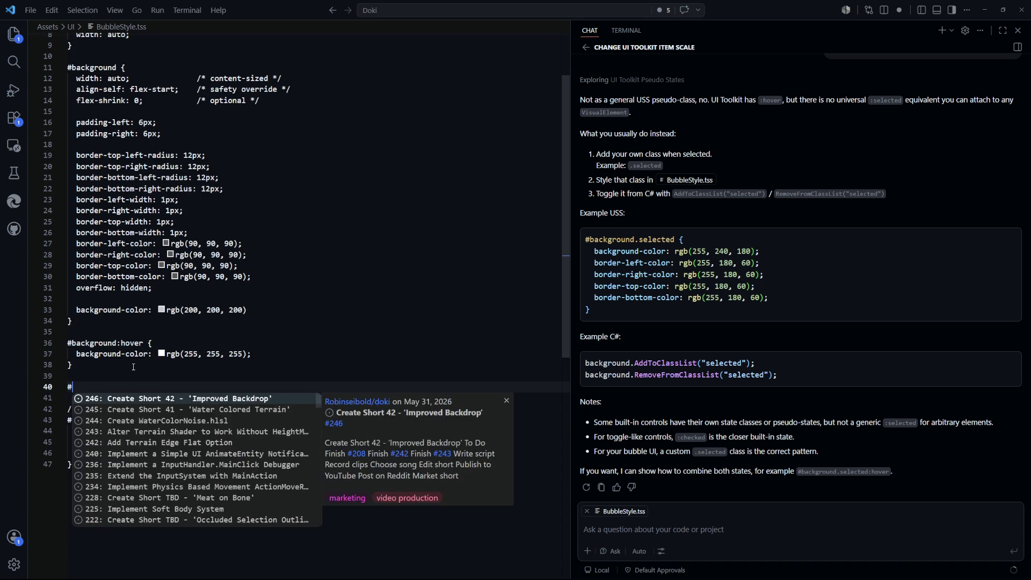
type("background.sele")
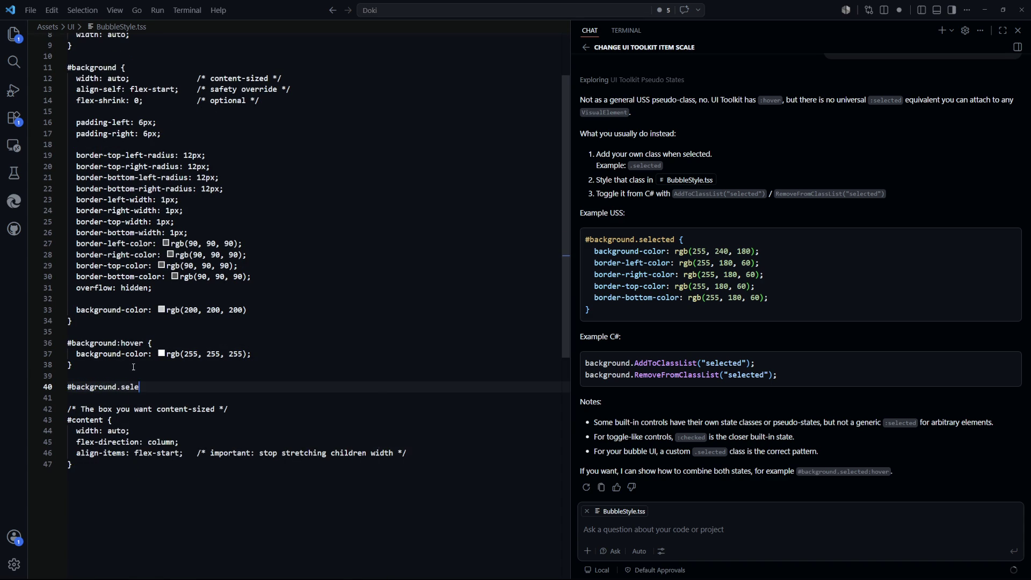
type("cted {")
key("Return")
key("Up")
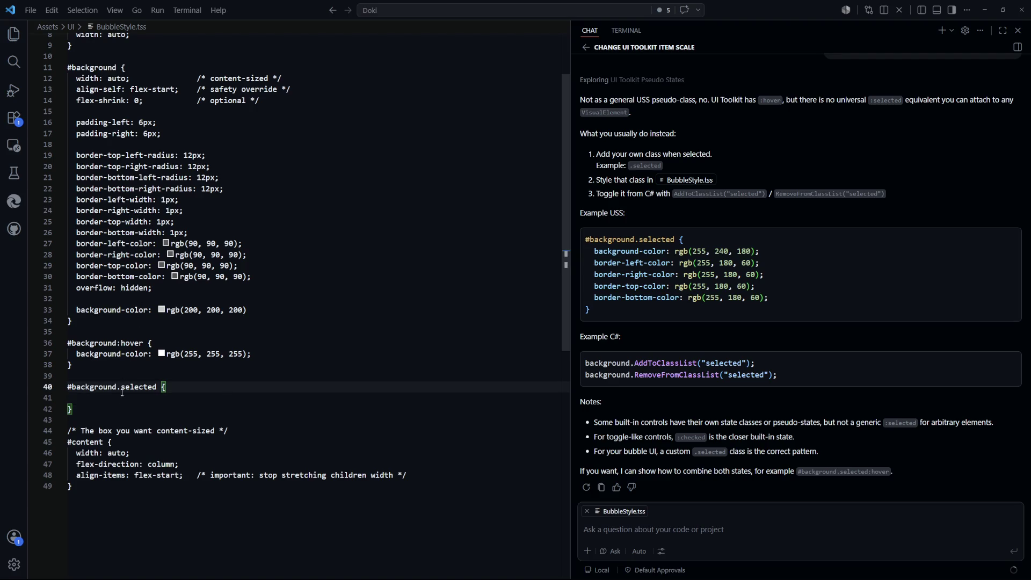
Paste the hover background-color line into it and set it to rgb(130, 255, 130).
left_click_drag(265, 353, 76, 353)
key("ctrl+c")
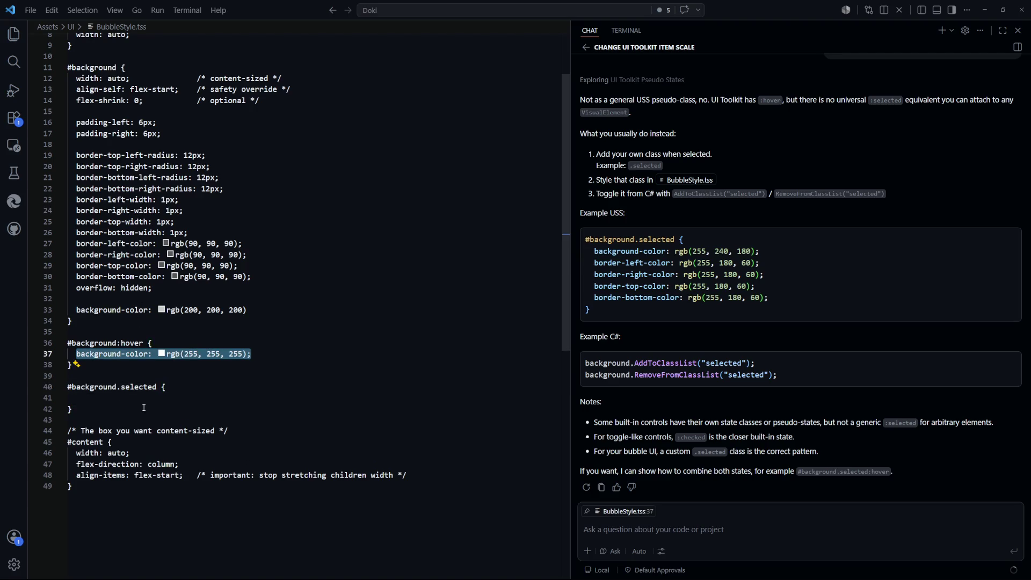
left_click(128, 394)
key("ctrl+v")
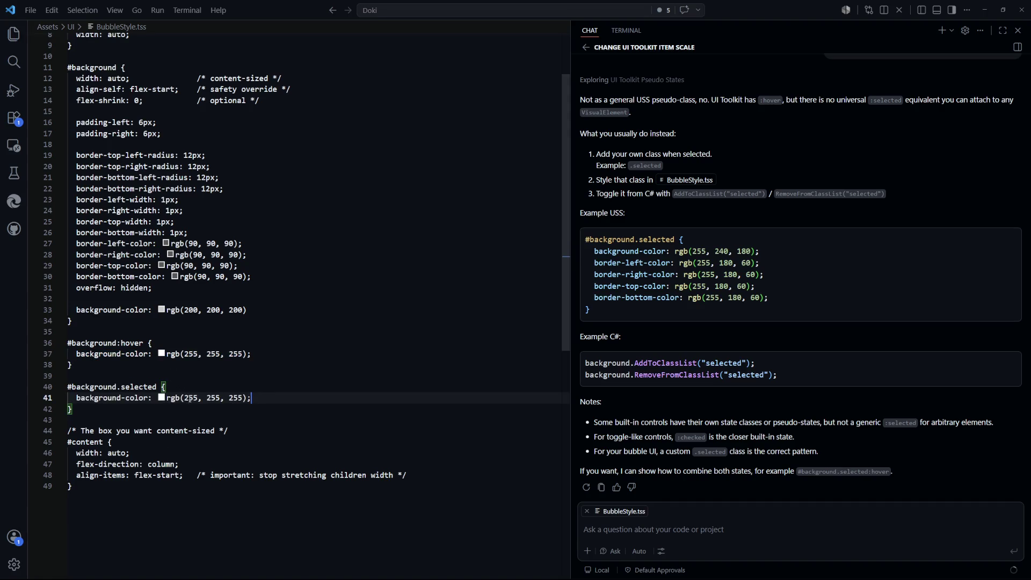
double_click(193, 398)
type("0")
double_click(224, 398)
type("0")
double_click(187, 398)
key("BackSpace")
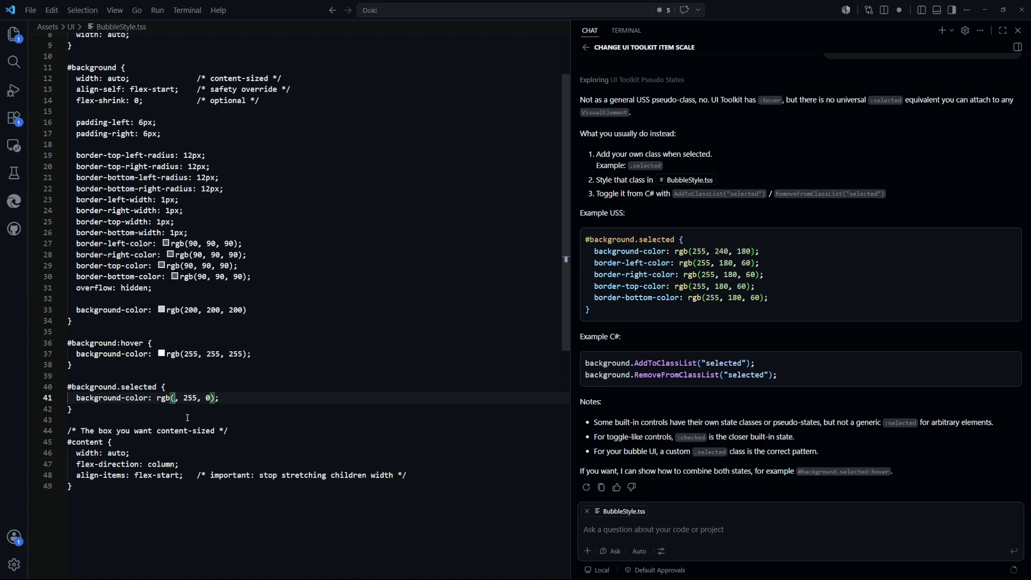
type("130")
double_click(233, 398)
type("130")
left_click(379, 441)
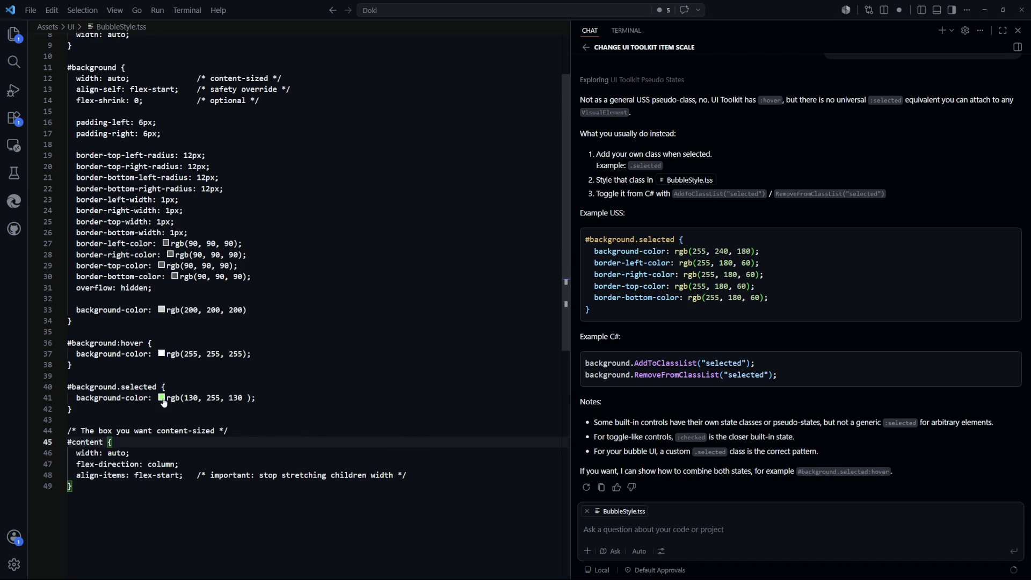
mouse_move(163, 401)
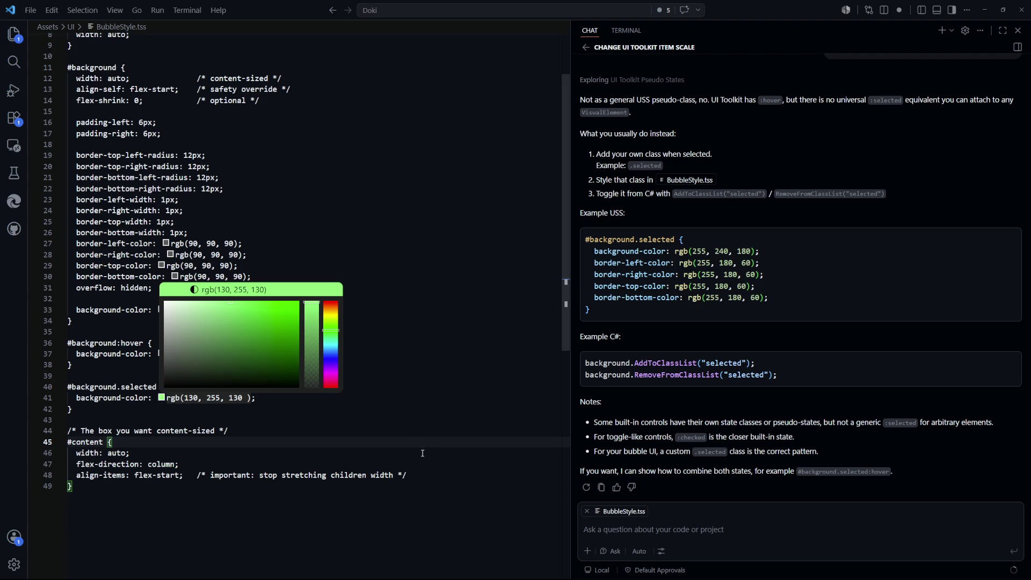
key("Up")
key("Up")
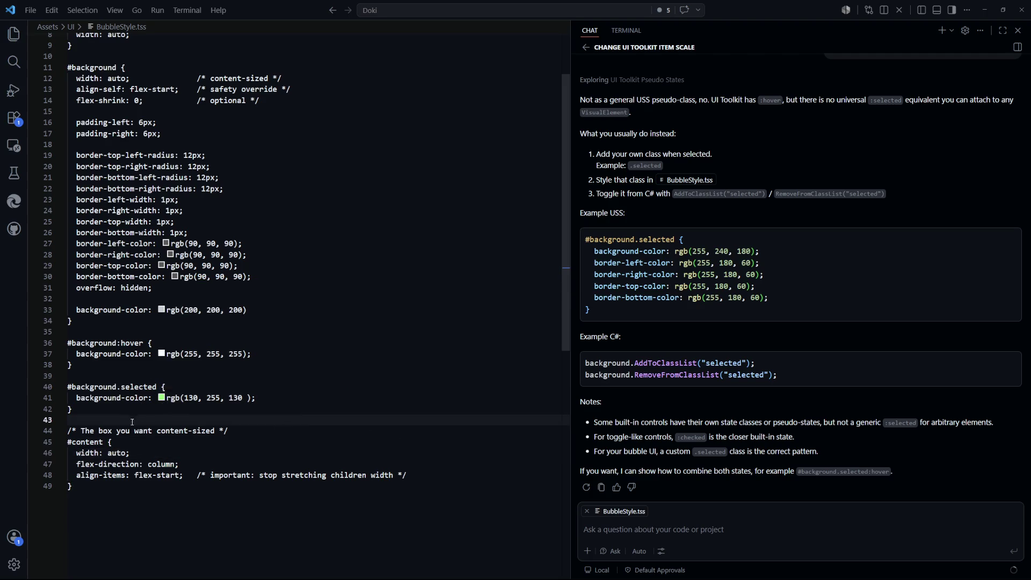
left_click(357, 389)
scroll(365, 366, "up", 1)
scroll(368, 349, "down", 1)
key("ctrl+p")
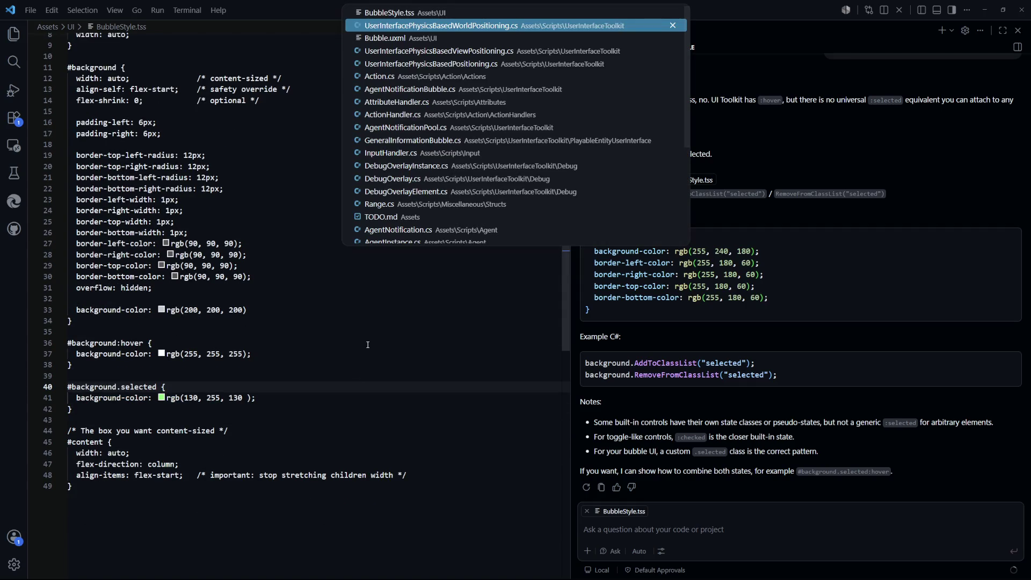
key("Return")
scroll(359, 370, "up", 15)
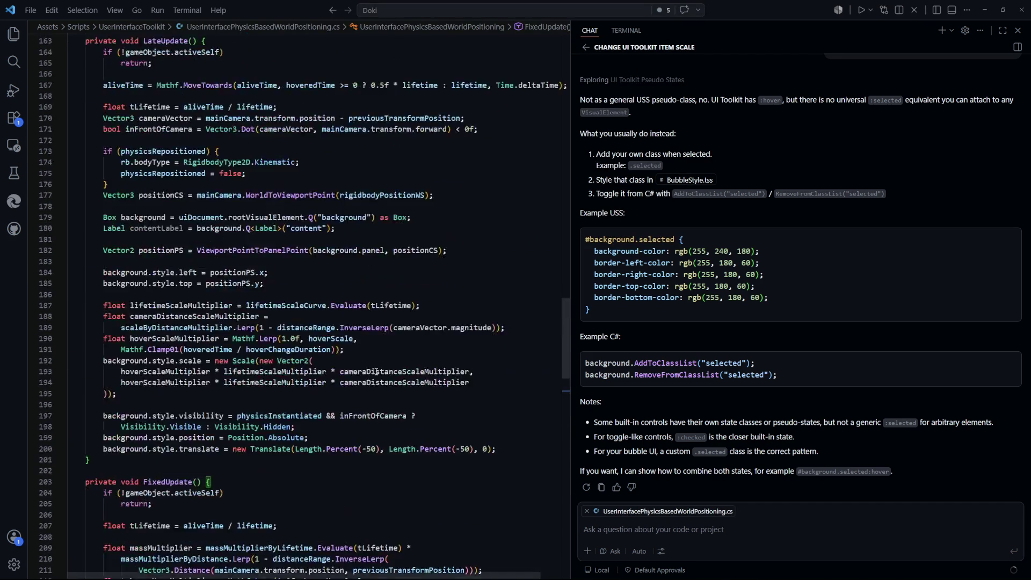
scroll(183, 235, "up", 1)
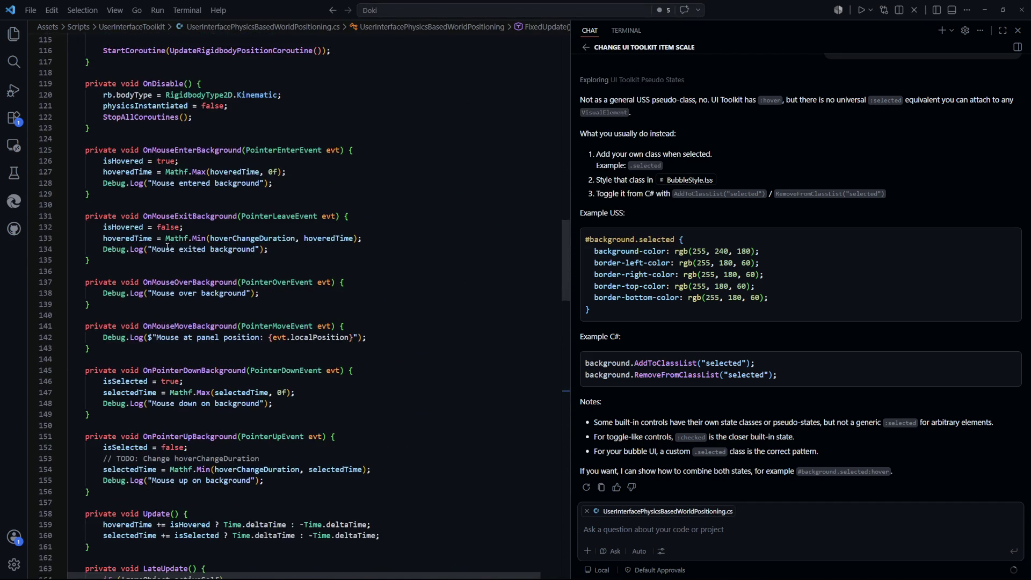
scroll(211, 281, "down", 5)
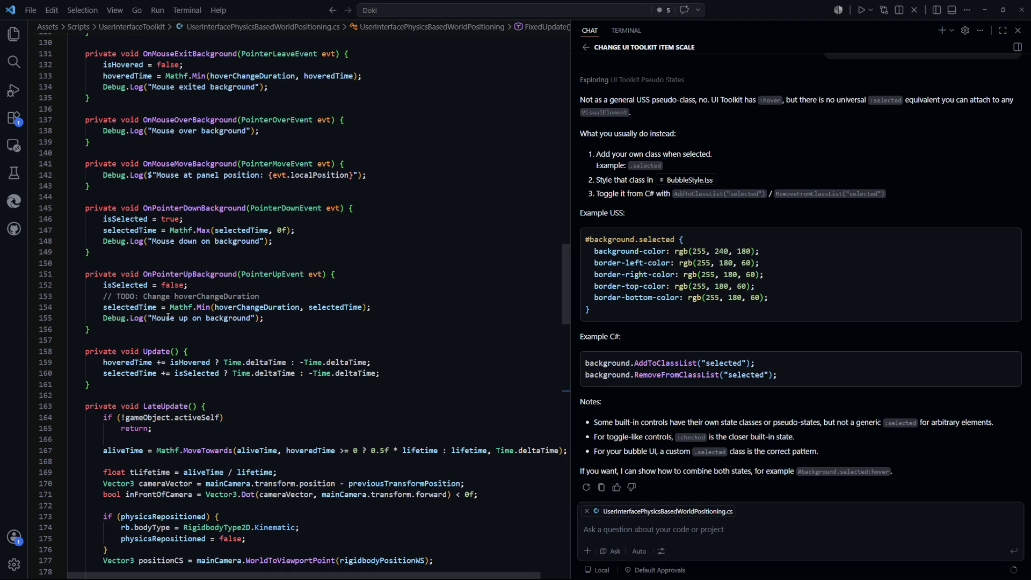
scroll(168, 317, "up", 3)
scroll(341, 348, "up", 8)
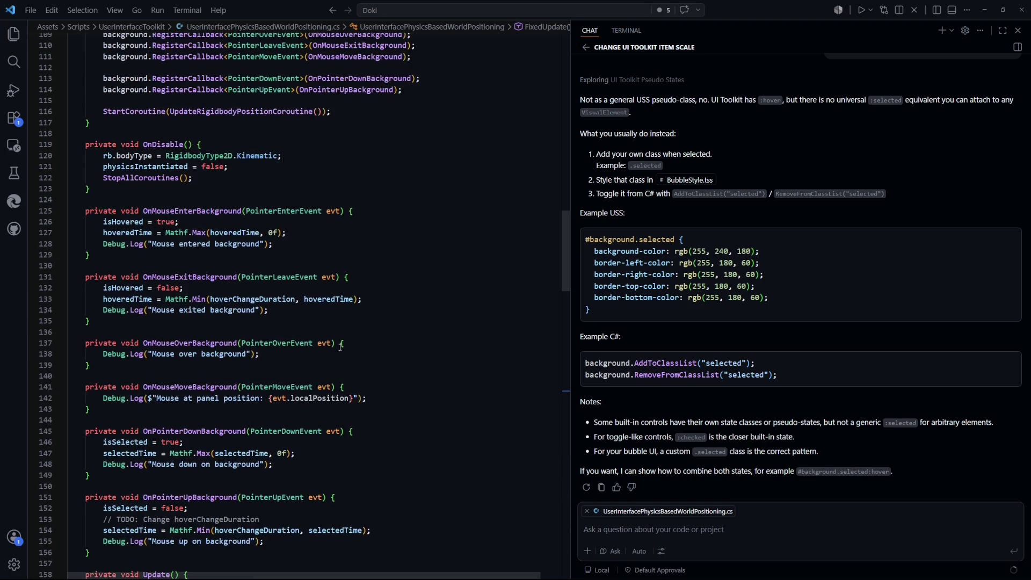
scroll(335, 348, "down", 10)
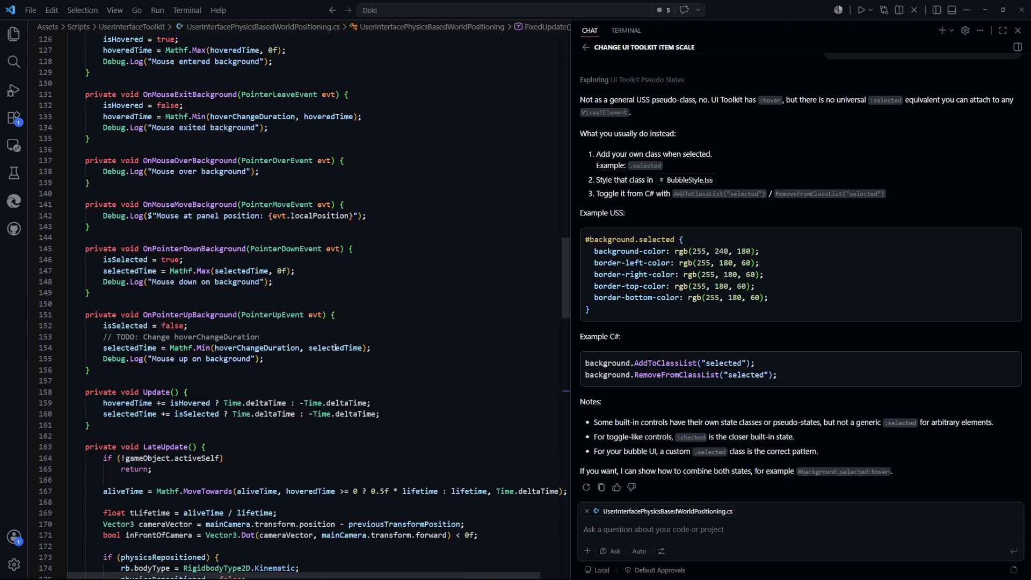
left_click(382, 243)
Copy the background Box lookup from line 106 into OnPointerDownBackground, above its Debug.Log.
key("Return")
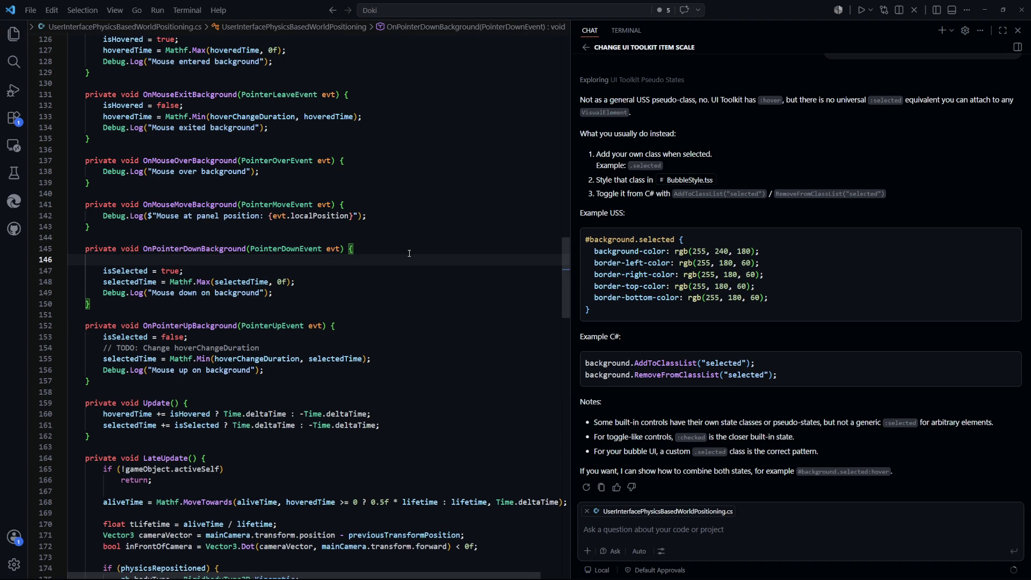
key("ctrl+z")
scroll(332, 282, "up", 13)
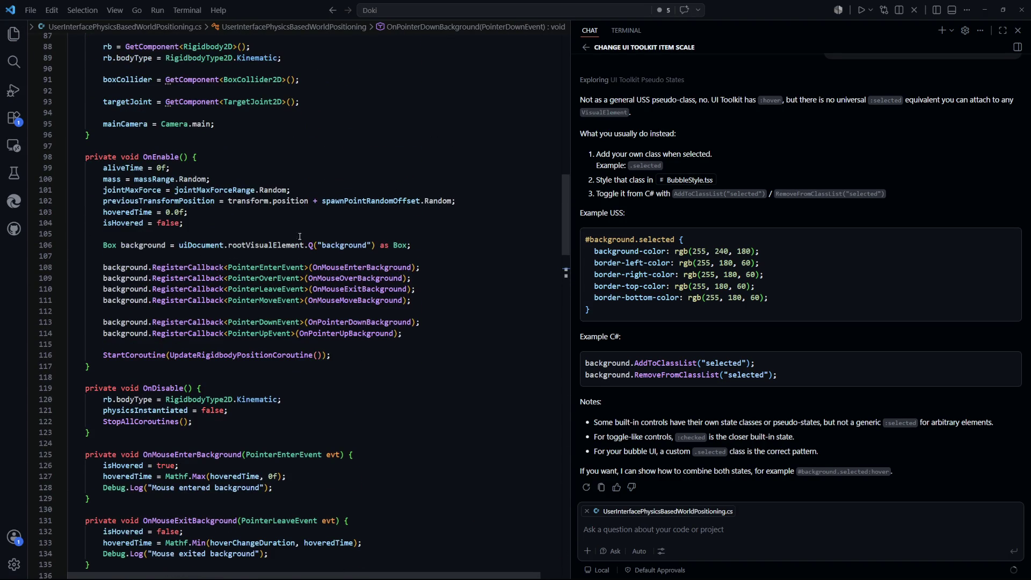
scroll(299, 236, "up", 2)
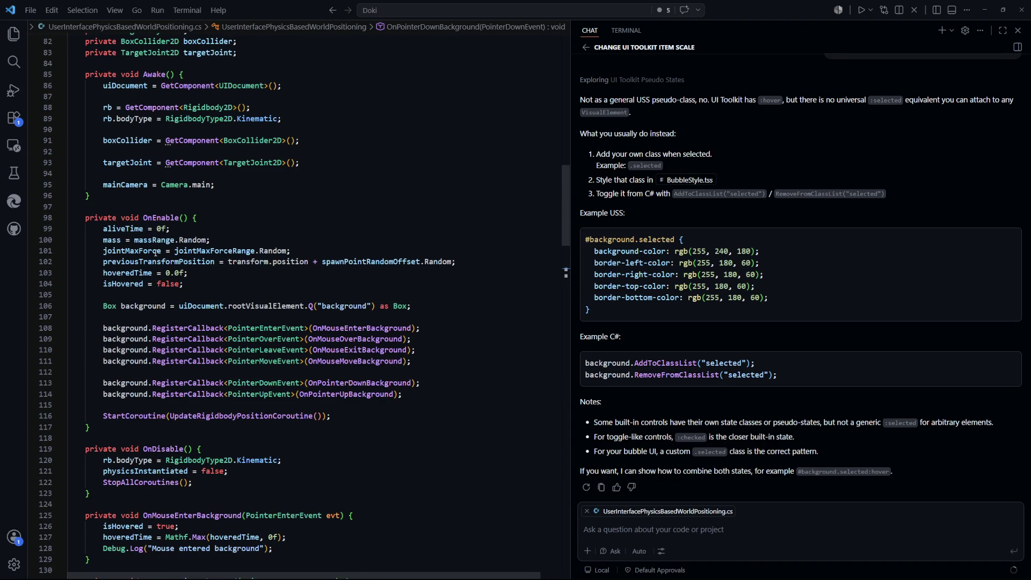
left_click_drag(411, 306, 105, 307)
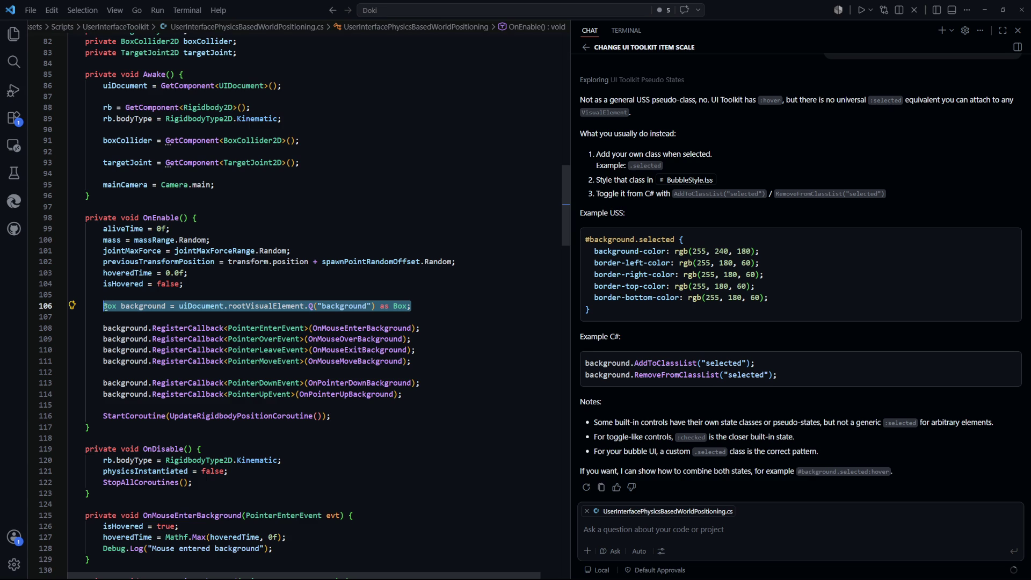
scroll(336, 371, "down", 18)
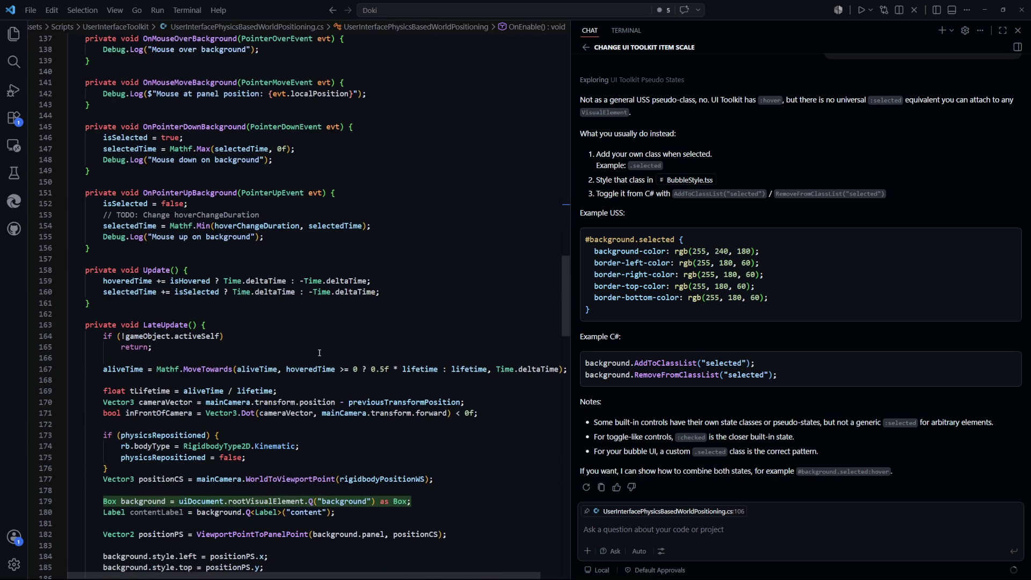
scroll(290, 252, "up", 1)
left_click(313, 200)
key("Home")
key("Return")
key("Return")
key("Return")
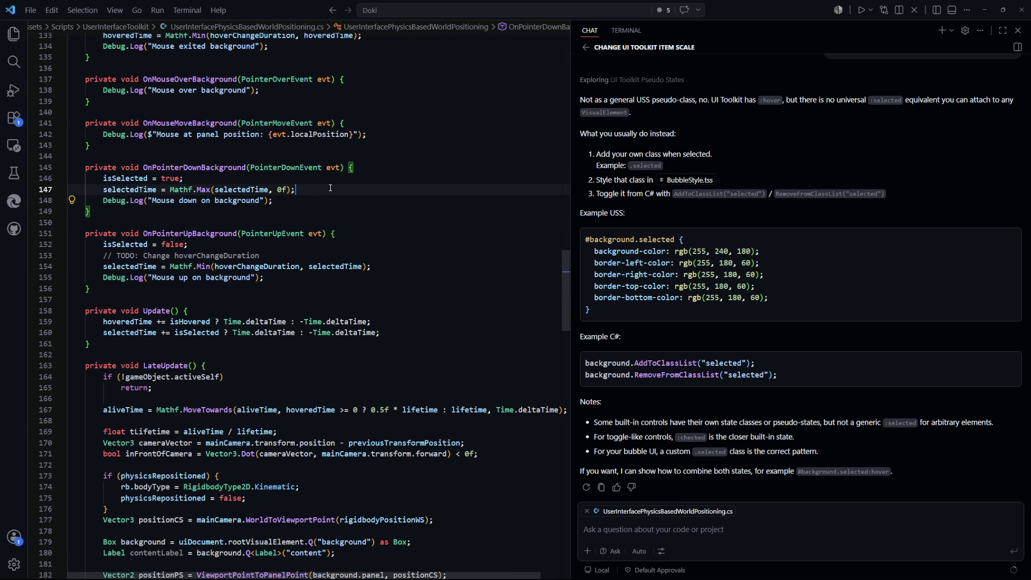
key("Up")
key("Up")
type("Box background = uiDocument.rootVisualElement.Q(\"background\") as Box;")
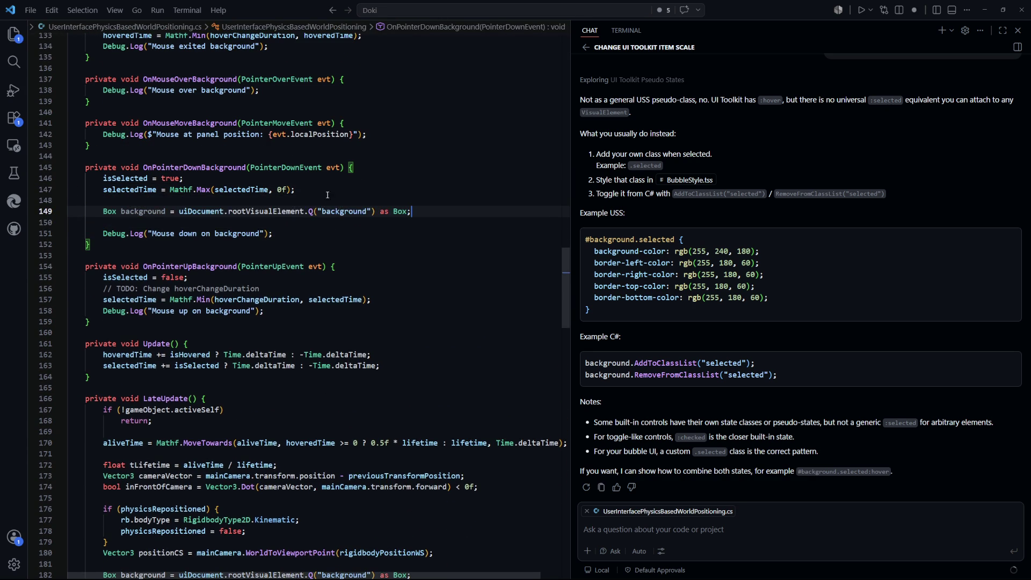
Paste the same background Box lookup into OnPointerUpBackground.
left_click(403, 295)
key("Return")
key("Return")
key("Return")
key("Up")
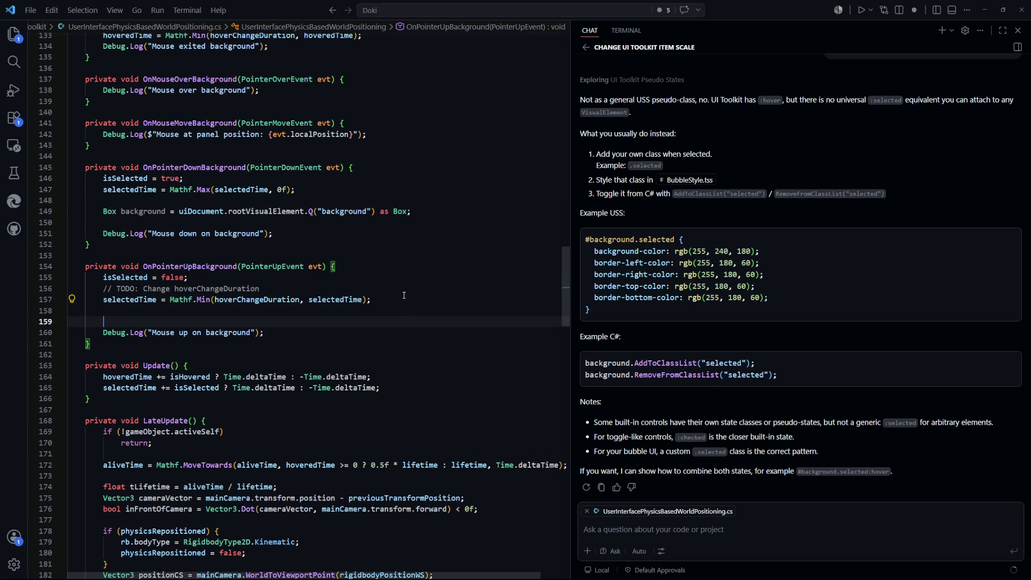
type("Box background = uiDocument.rootVisualElement.Q(\"background\") as Box;")
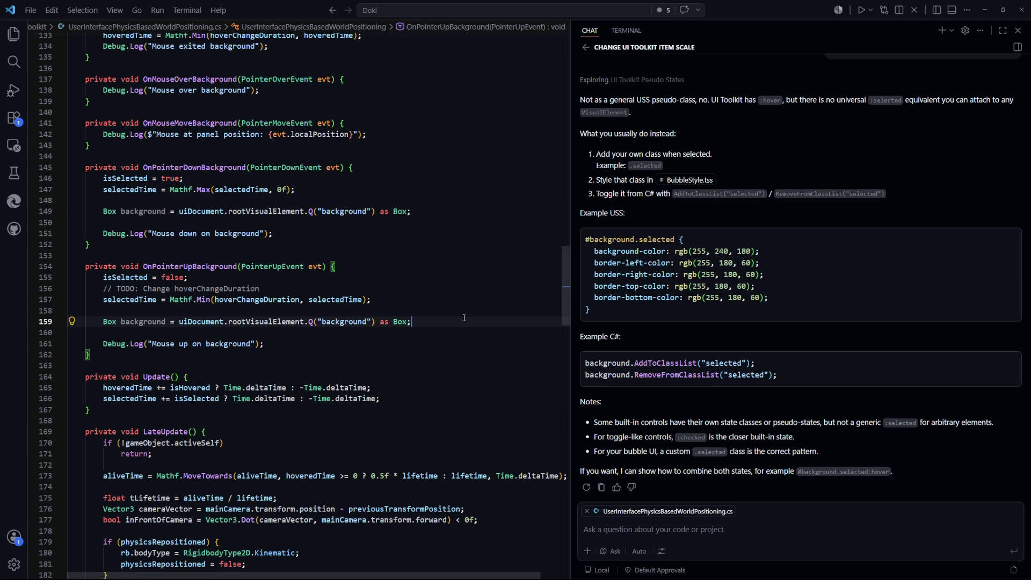
Add a background.AddToClassList("selected") call below the pasted lookup.
key("Return")
type("backgro")
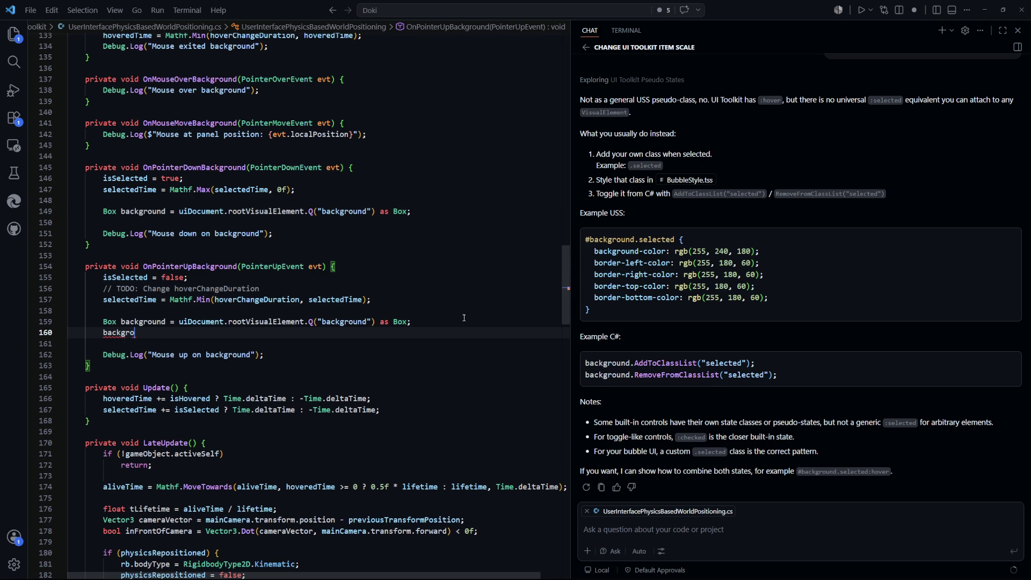
type("und")
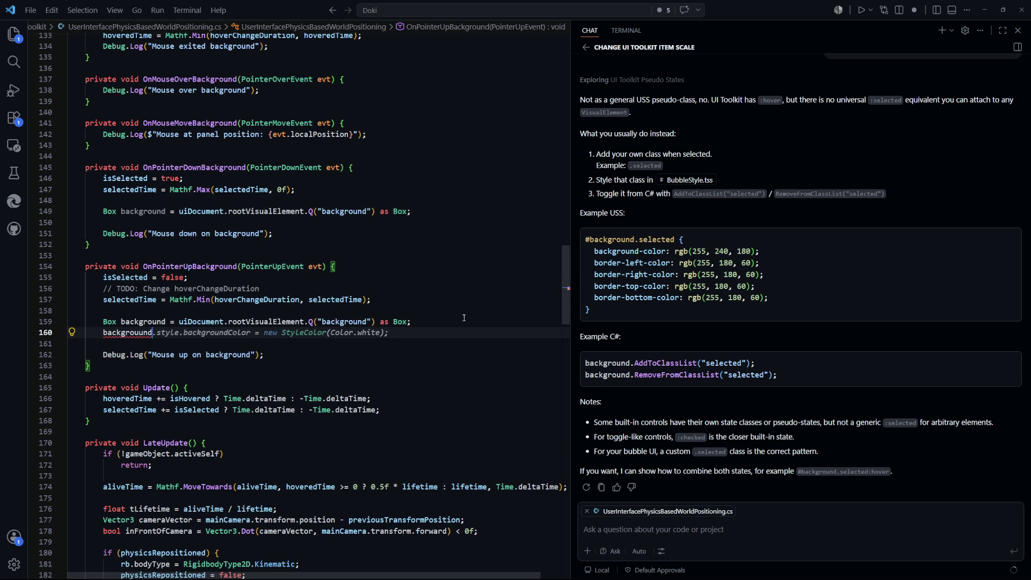
type("n")
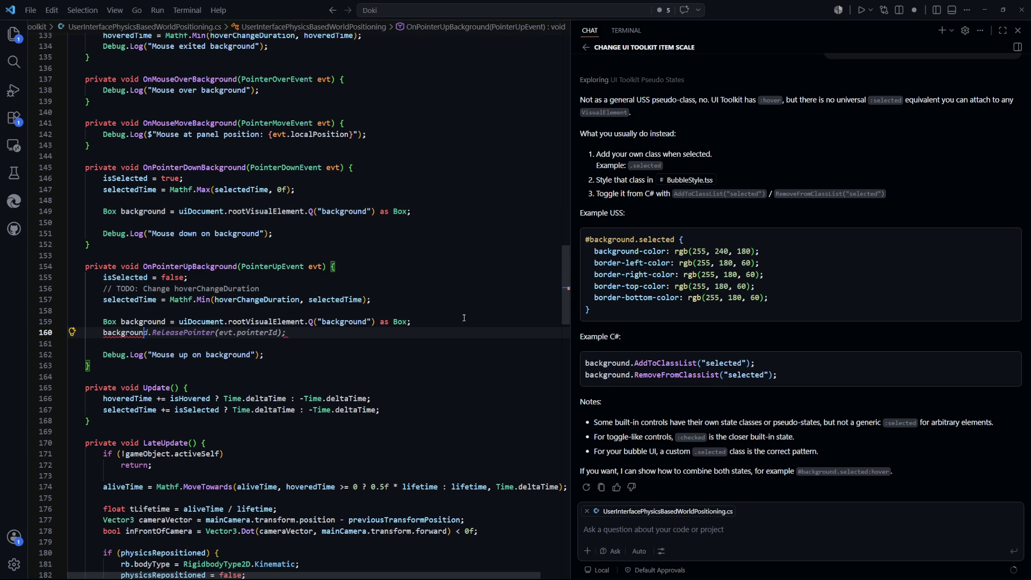
key("BackSpace")
key("BackSpace")
key("BackSpace")
type("kground")
type(".Add")
key("Down")
key("Down")
key("Tab")
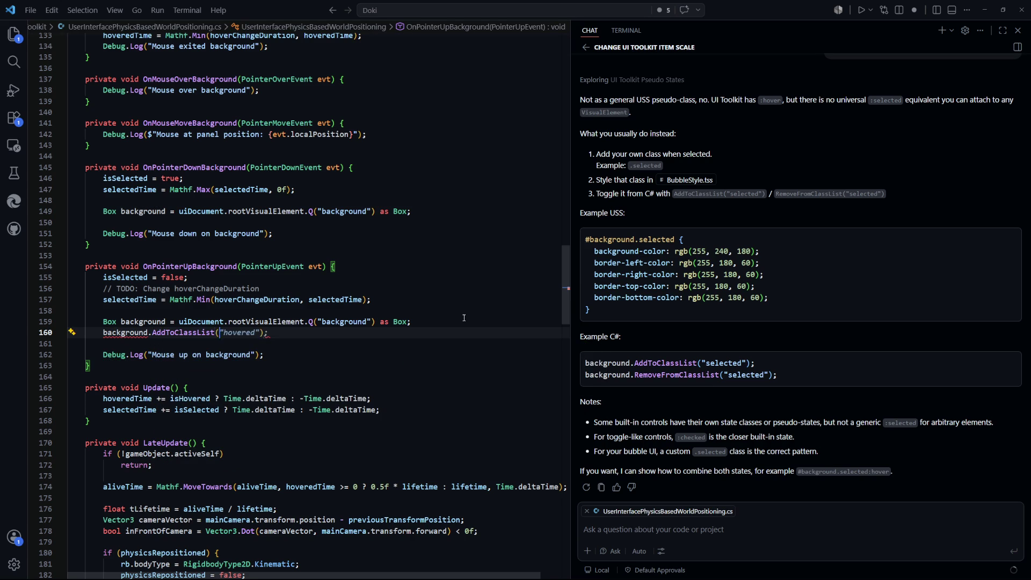
type("\"selected")
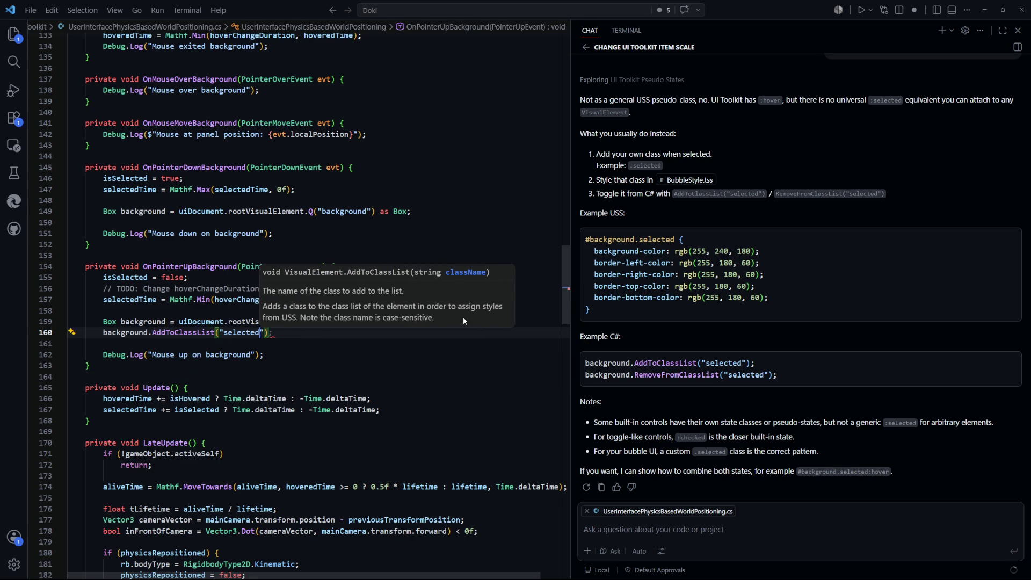
key("End")
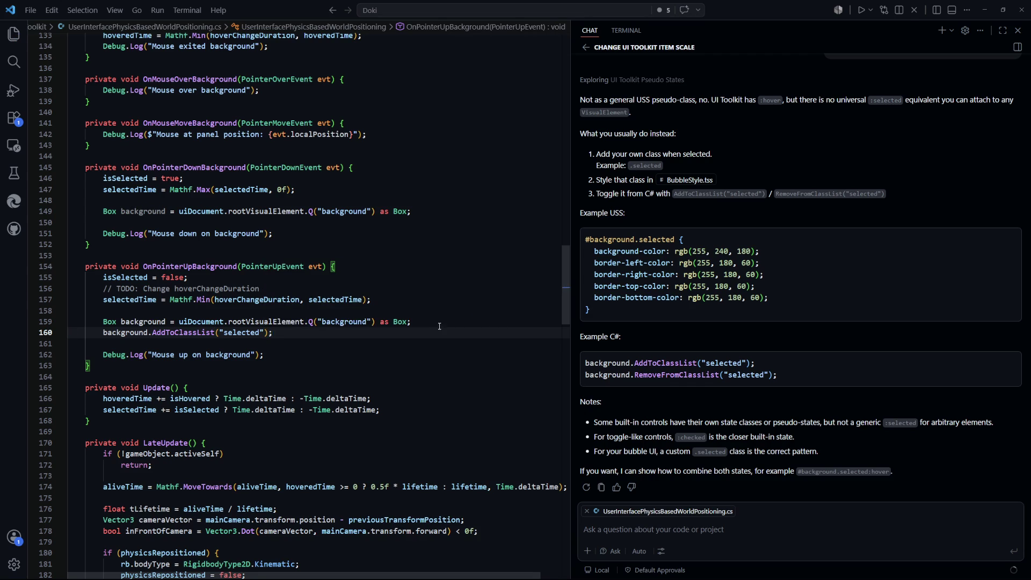
Change that call to RemoveFromClassList("selected") and save the script.
left_click(167, 333)
key("ctrl+BackSpace")
type("RemoveFr")
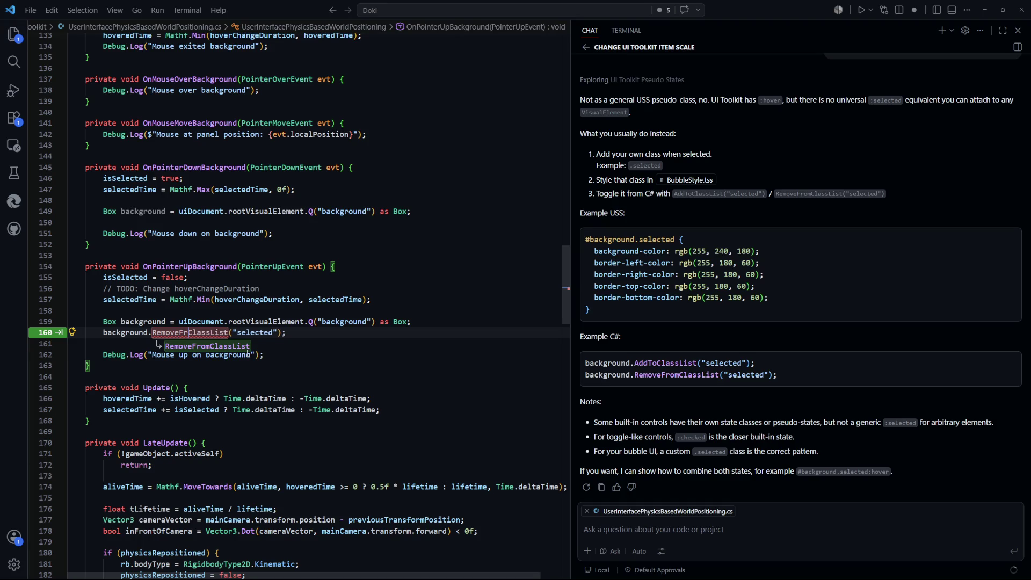
key("Tab")
key("ctrl+s")
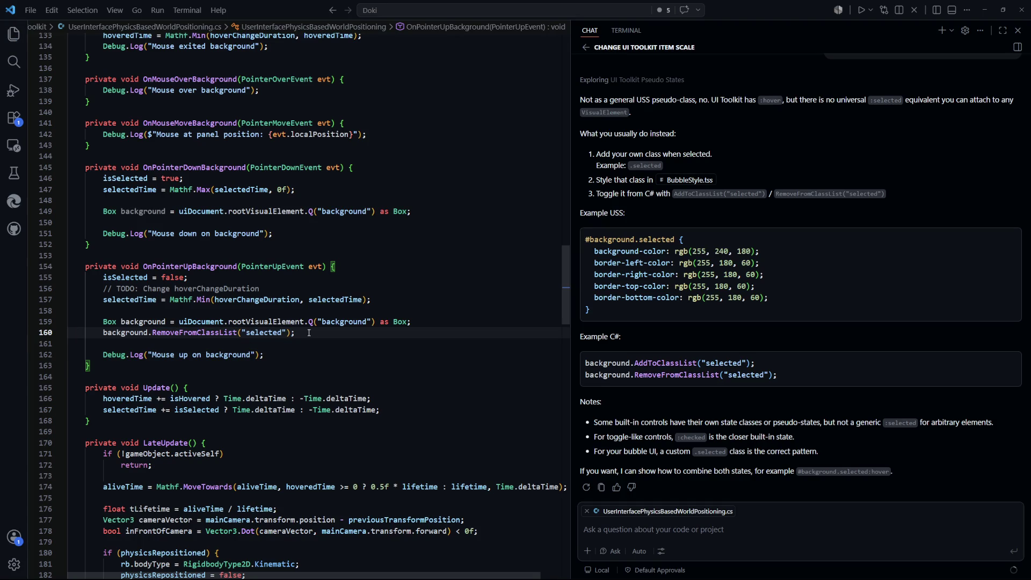
Put the AddToClassList("selected") call in the pointer-down handler and save.
mouse_move(307, 333)
left_mouse_down()
mouse_move(105, 329)
mouse_move(103, 222)
left_mouse_up()
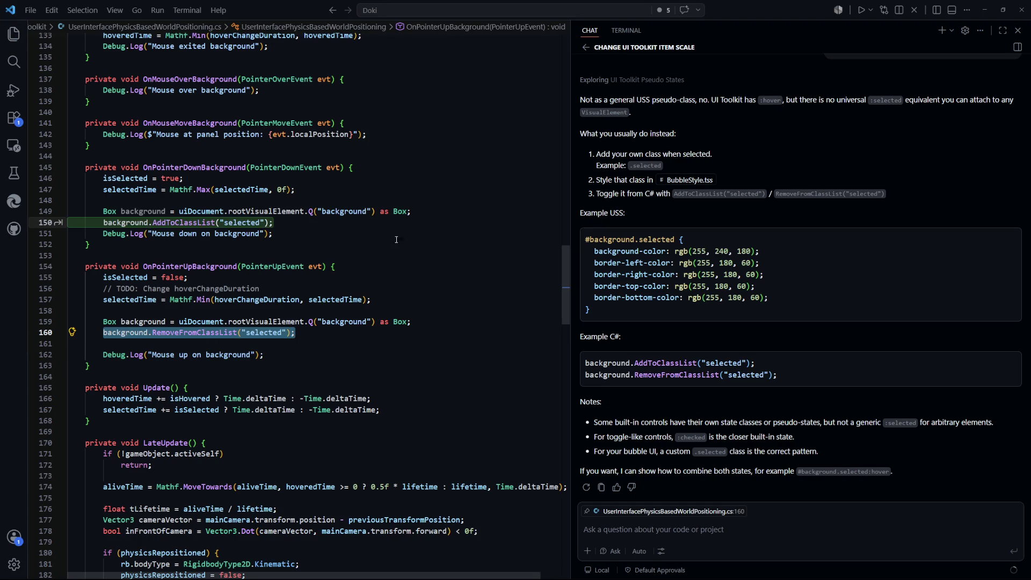
key("Tab")
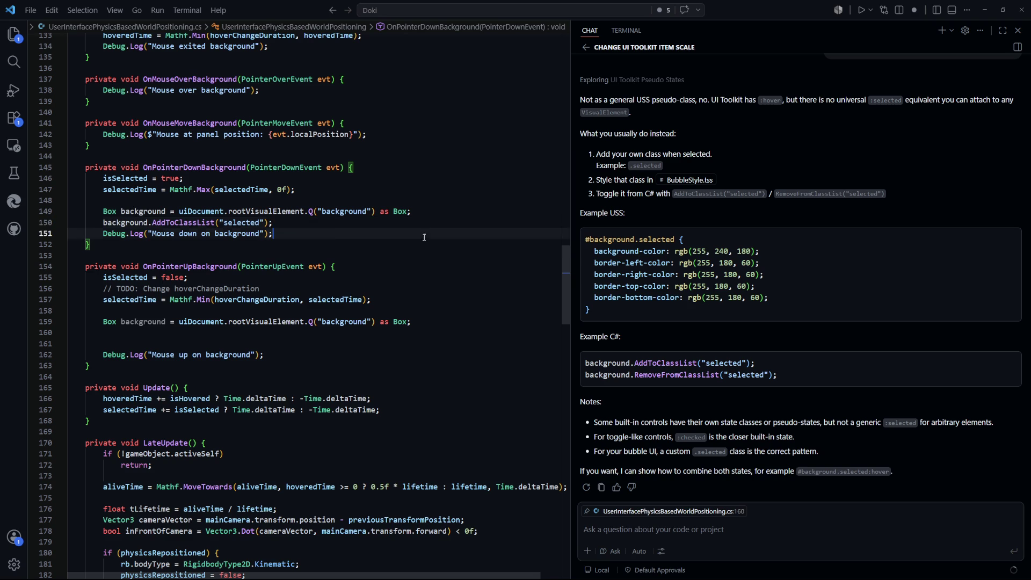
key("Return")
key("ctrl+s")
Accept the suggested RemoveFromClassList("selected") line in OnPointerUpBackground and save.
left_click(430, 323)
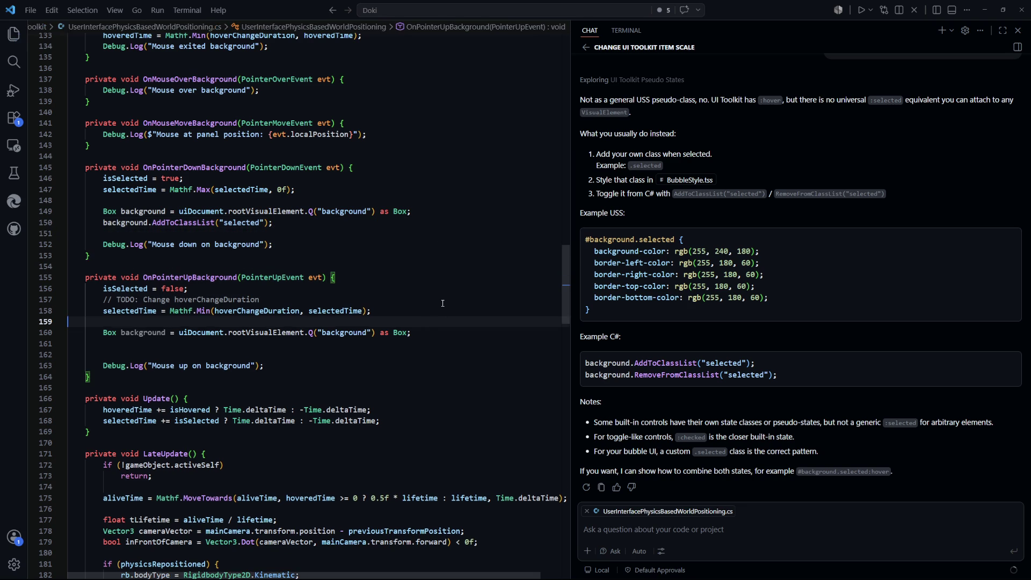
left_click(432, 295)
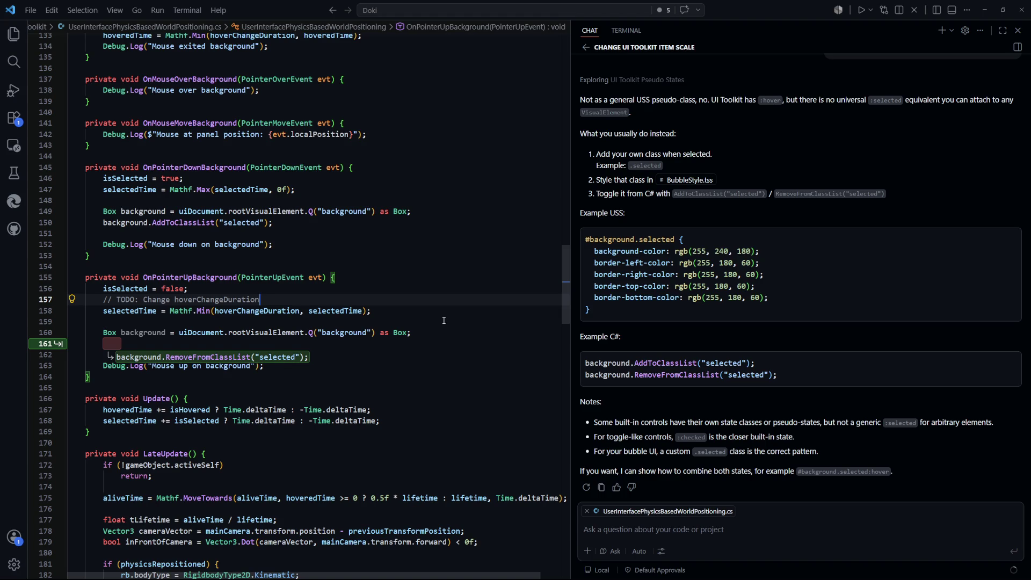
key("Tab")
key("Tab")
key("Down")
key("Down")
key("Down")
key("ctrl+s")
left_click(366, 346)
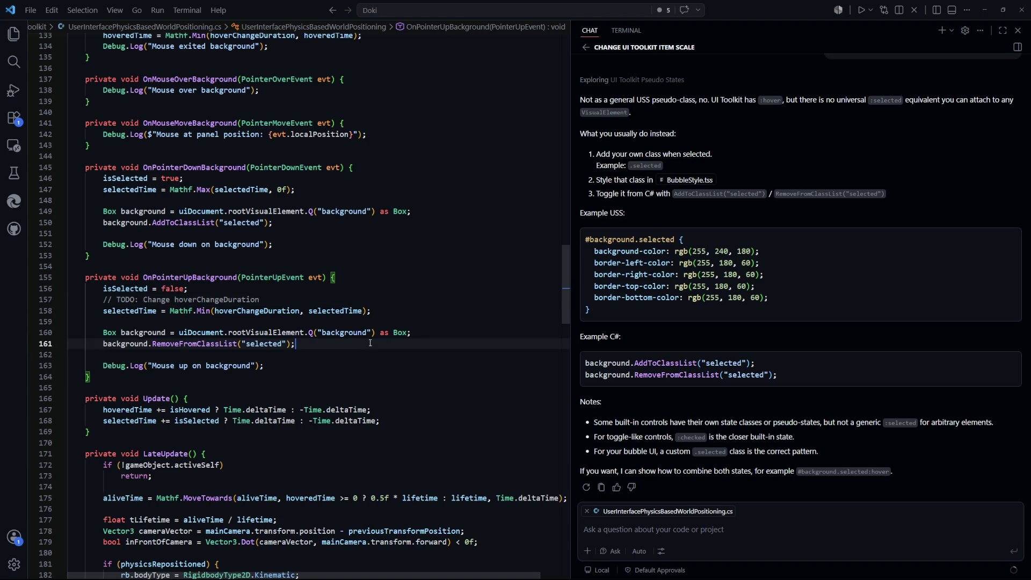
scroll(370, 333, "down", 10)
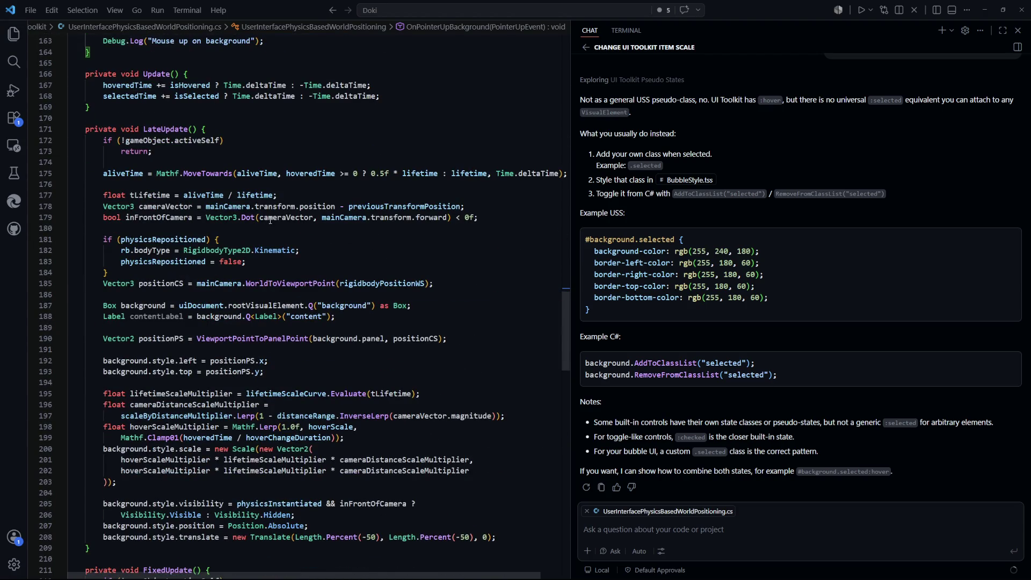
Start an rb.ve statement after FixedUpdate's early return, highlighting linearVelocity in completions.
scroll(270, 221, "down", 13)
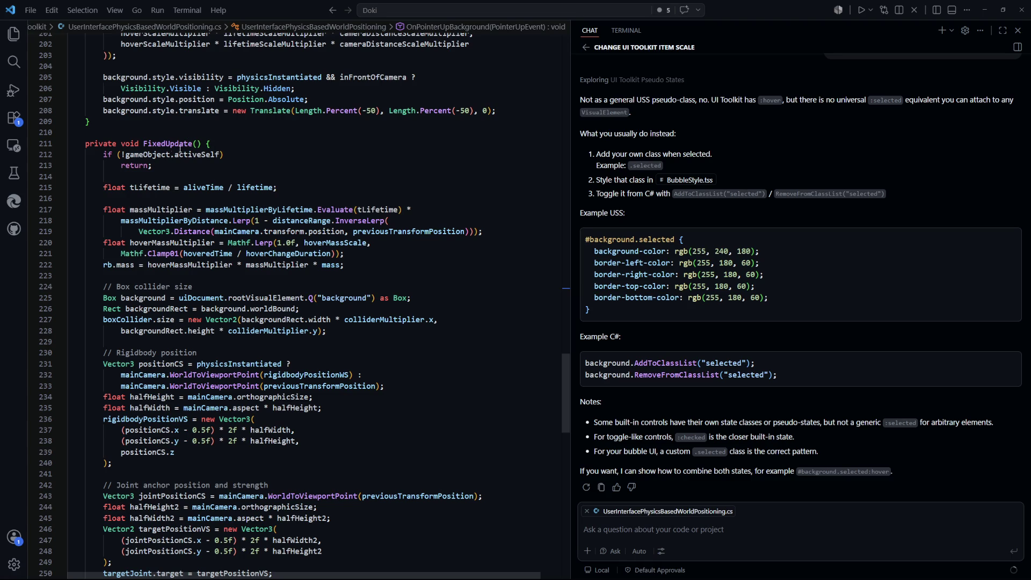
left_click(222, 169)
key("Return")
key("Return")
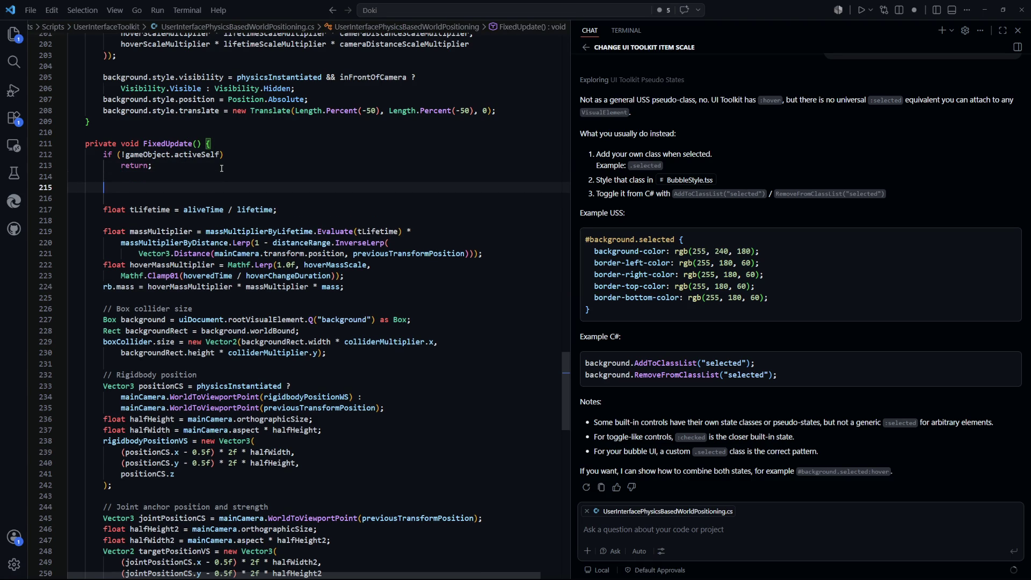
type("rb.ve")
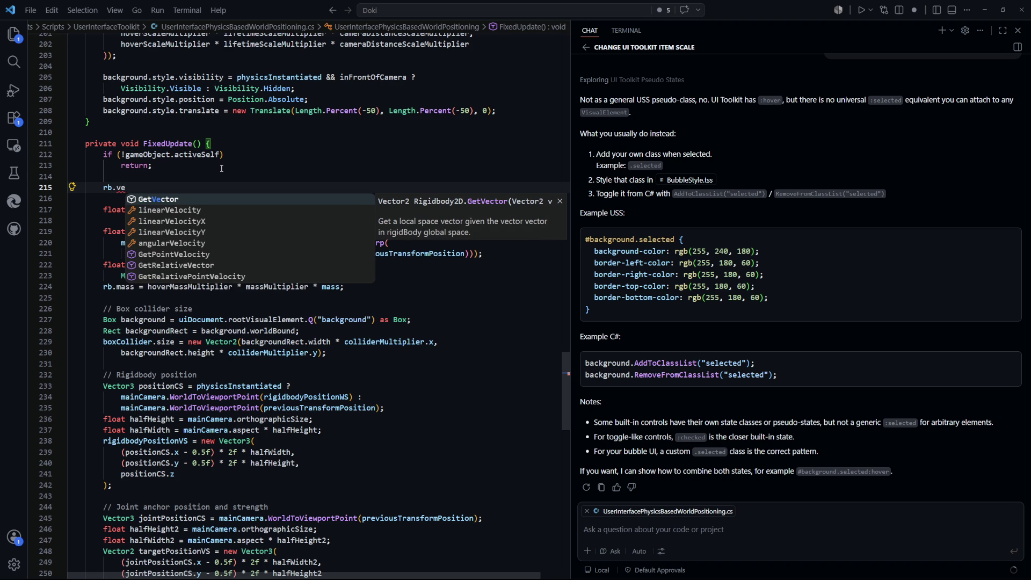
key("Down")
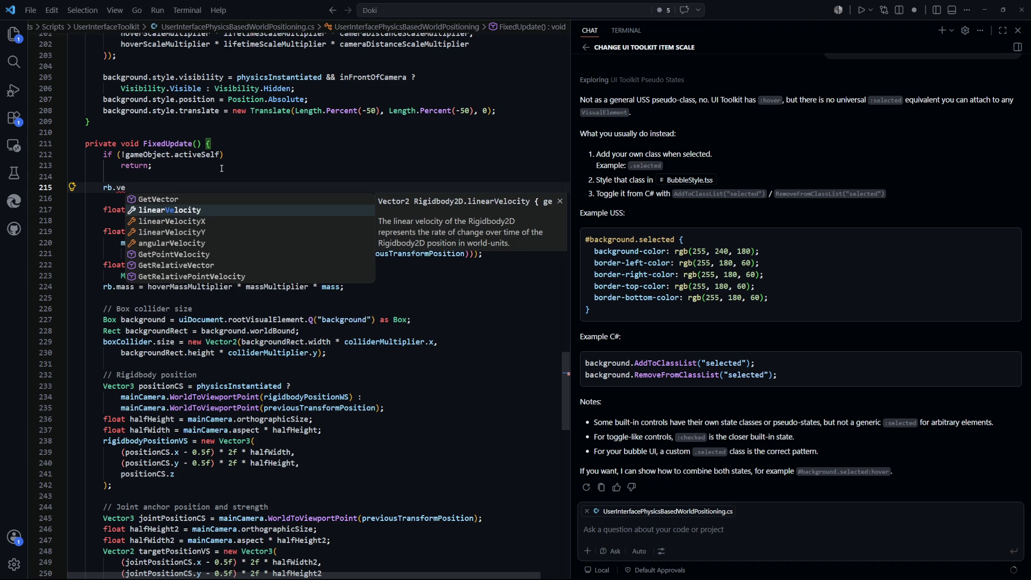
key("alt+Tab")
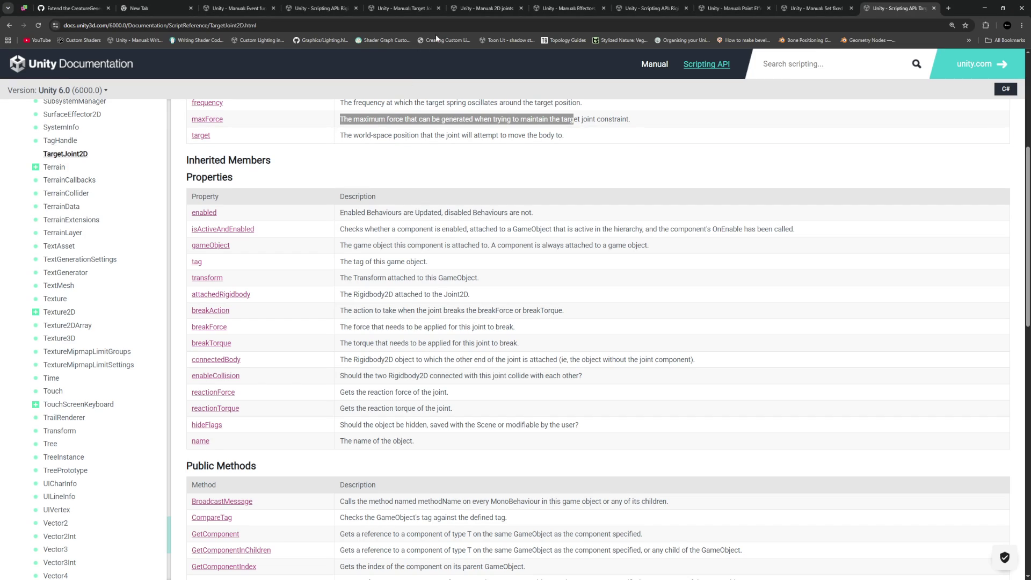
Search 'rigidbody' in the browser and read the Rigidbody2D scripting reference page.
left_click(437, 28)
type("rigidbody")
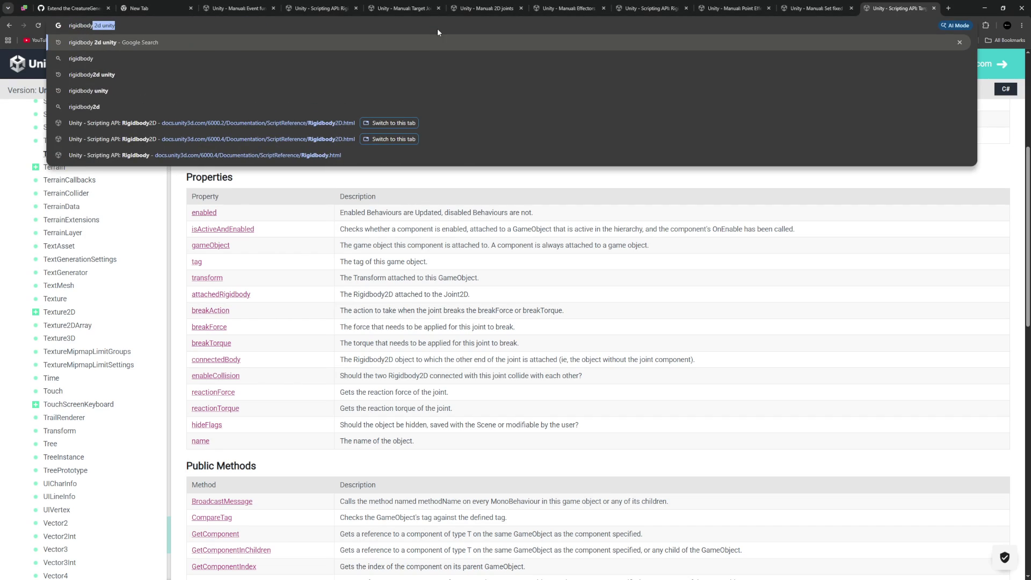
key("Return")
left_click(174, 139)
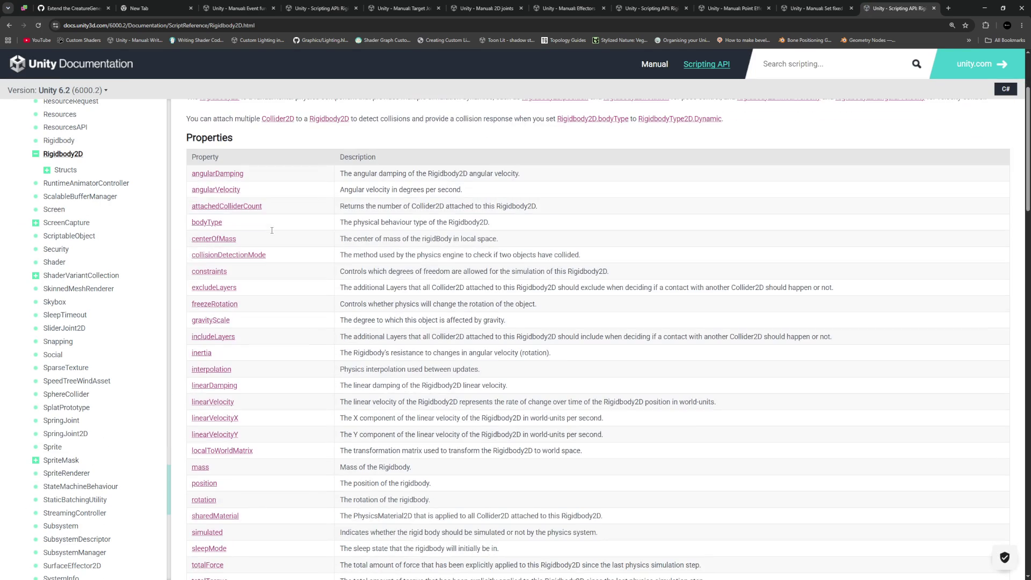
left_click_drag(350, 120, 217, 122)
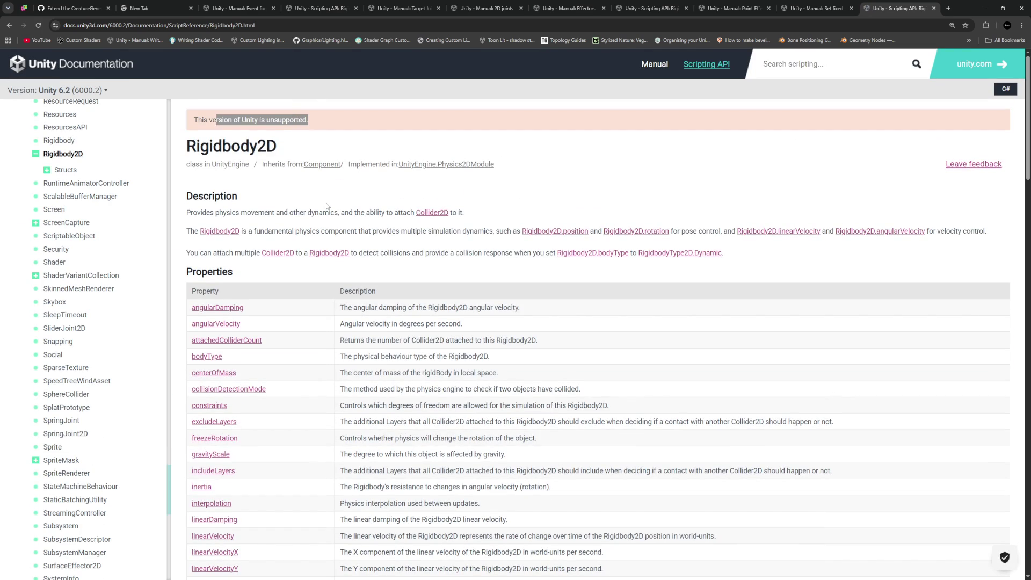
scroll(327, 206, "down", 2)
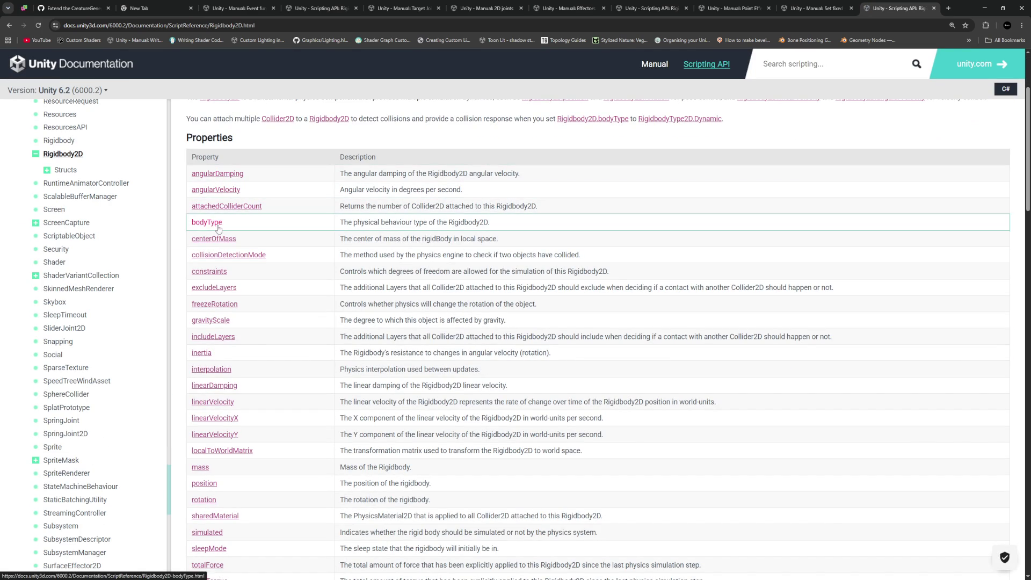
scroll(210, 203, "down", 2)
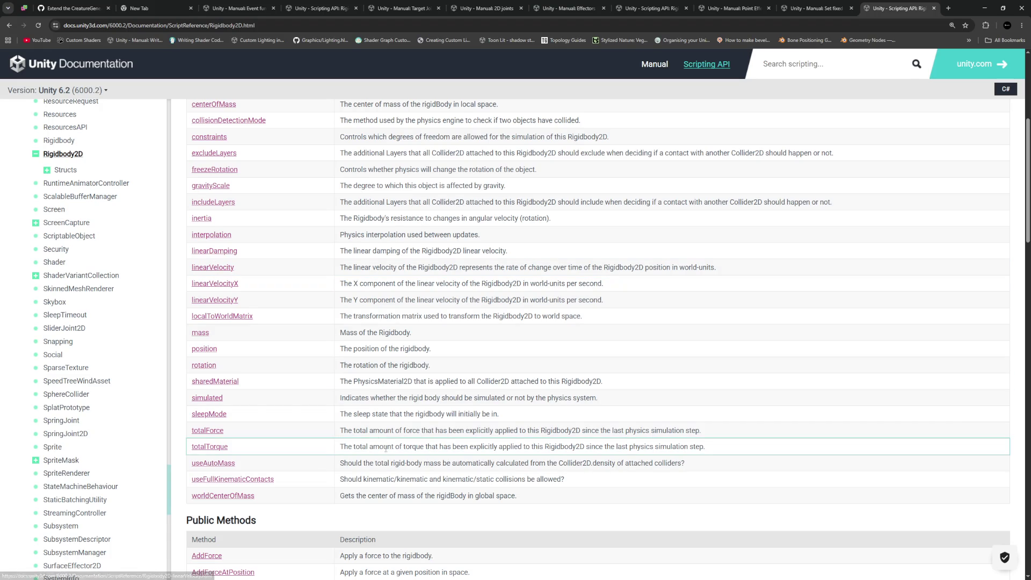
mouse_move(367, 430)
left_mouse_down()
mouse_move(699, 430)
mouse_move(340, 432)
left_mouse_up()
left_click(725, 434)
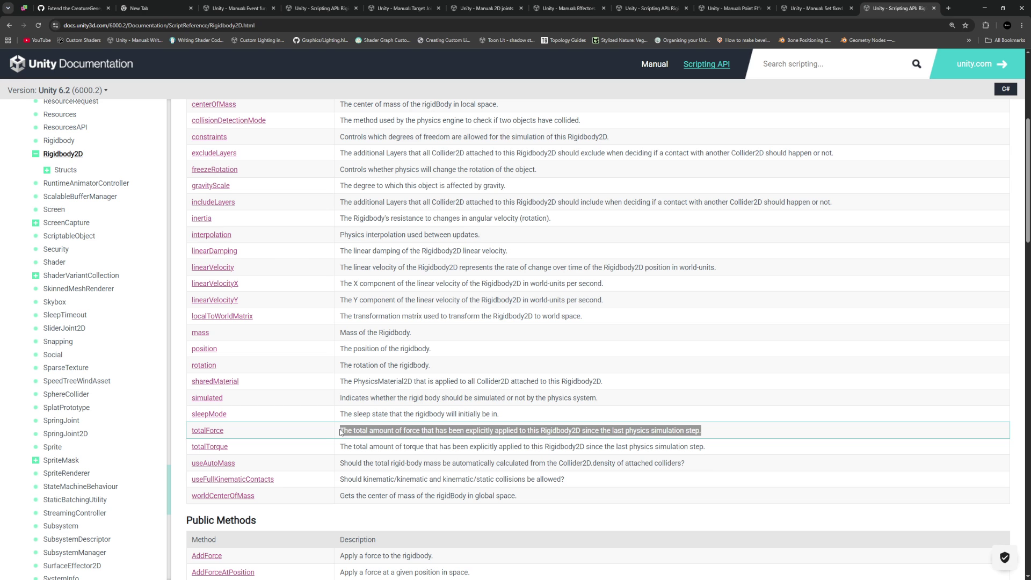
left_click(365, 341)
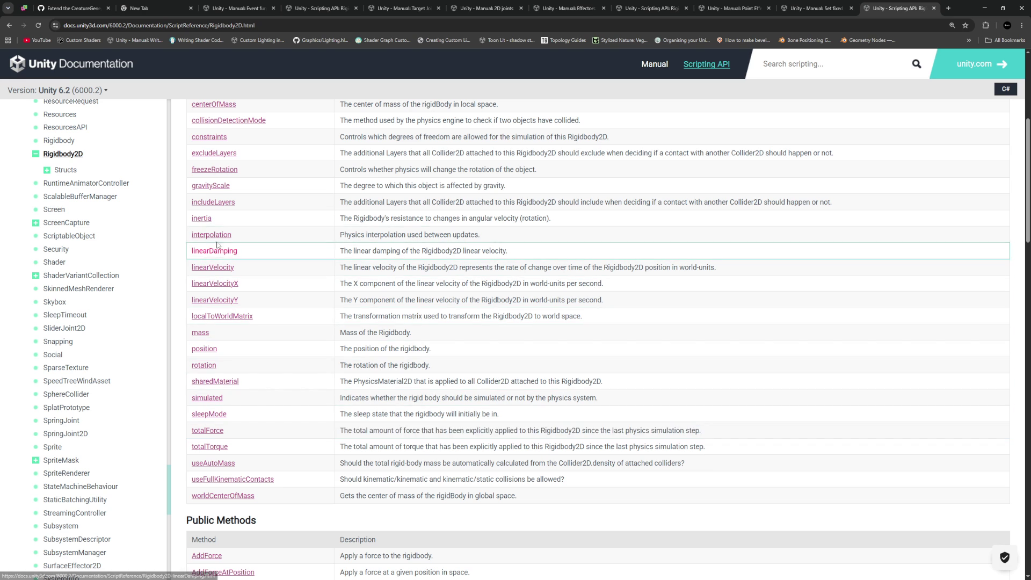
Complete the line as rb.linearVelocity = Vector2.zero, then stop the running game in Unity.
key("alt+Tab")
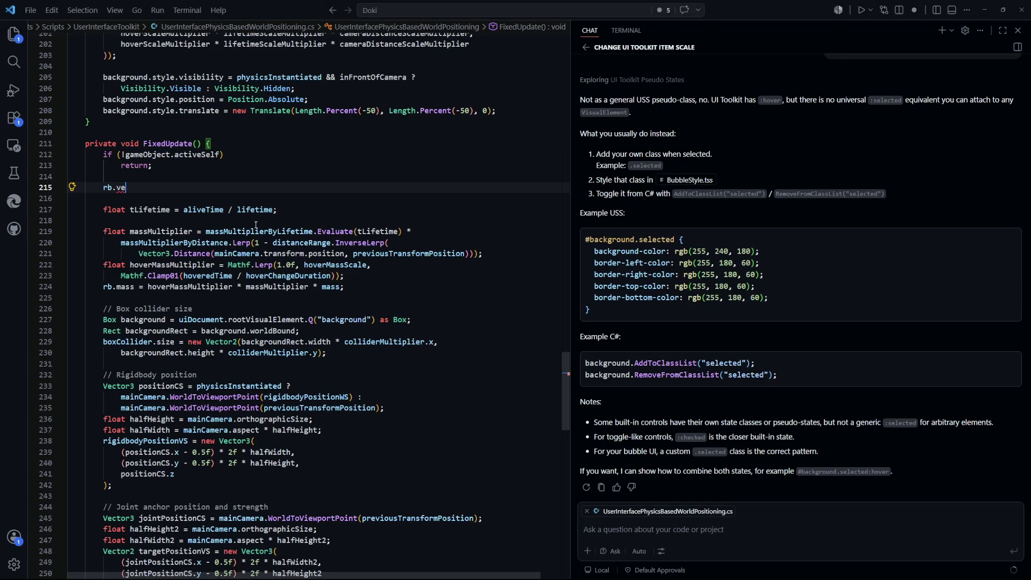
key("BackSpace")
type("lin")
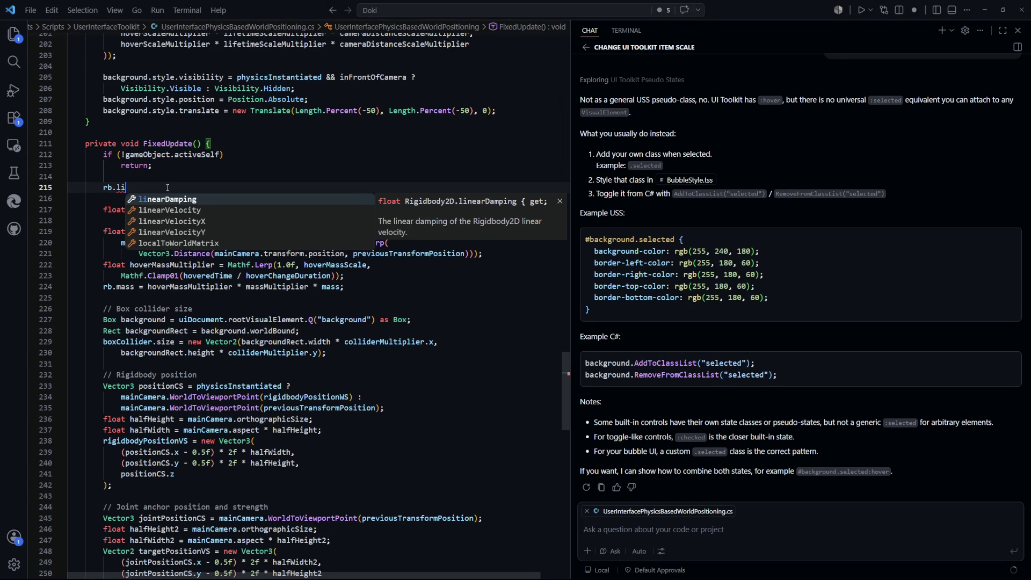
key("Tab")
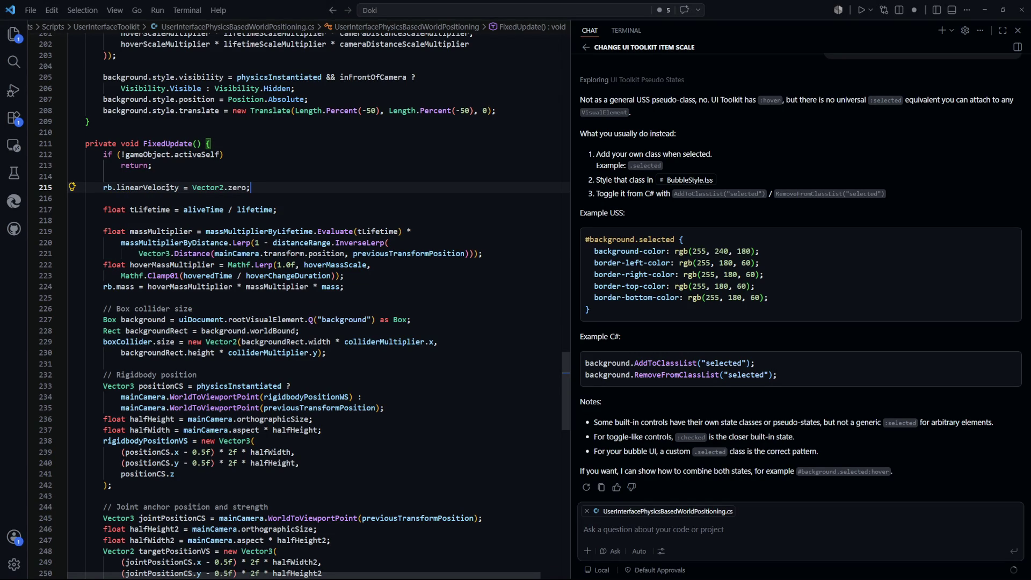
key("alt+Tab")
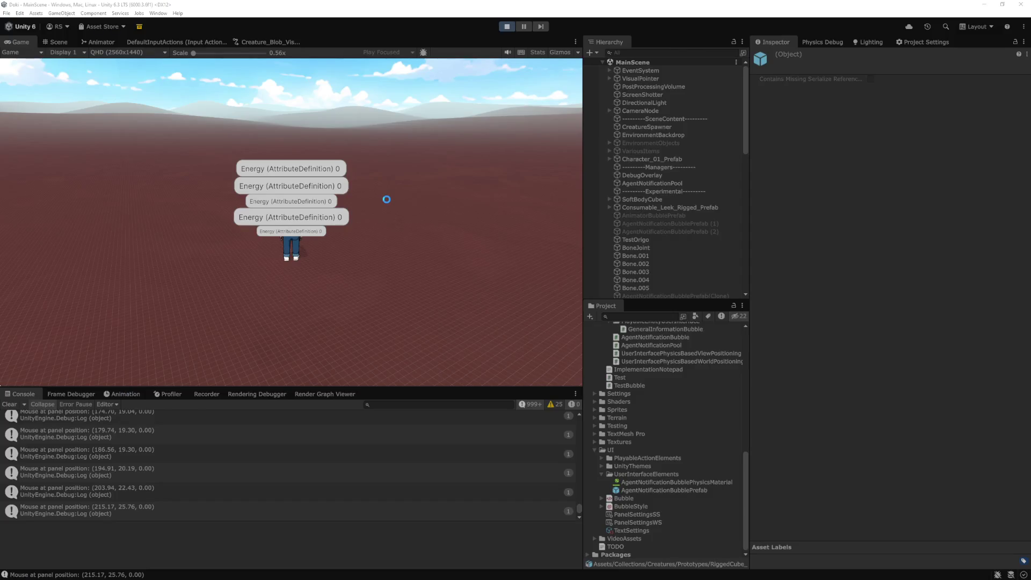
left_click(506, 27)
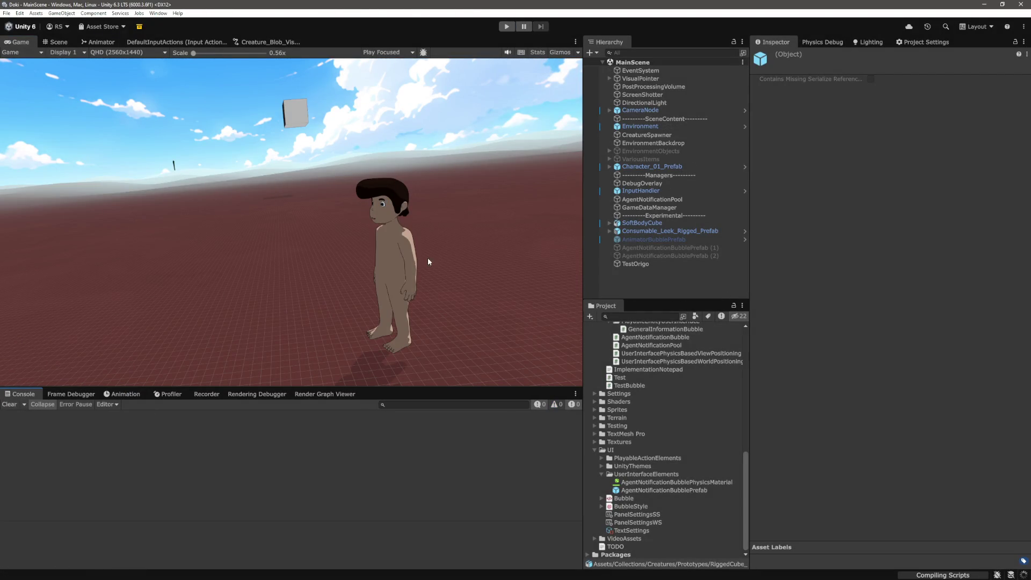
Replay the game with the recompiled script, select DontDestroyOnLoad, then stop play mode.
left_click(507, 26)
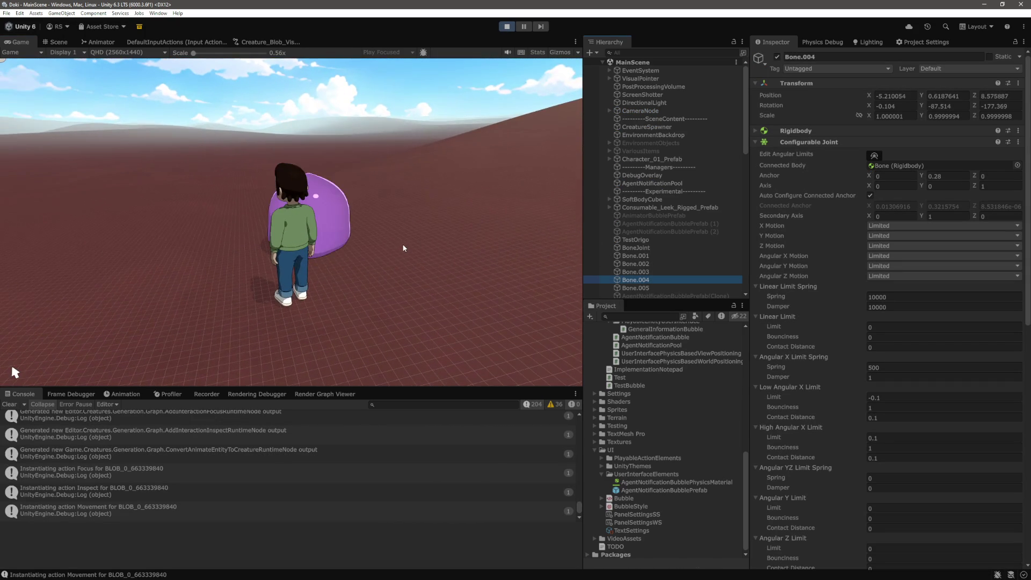
left_click(404, 249)
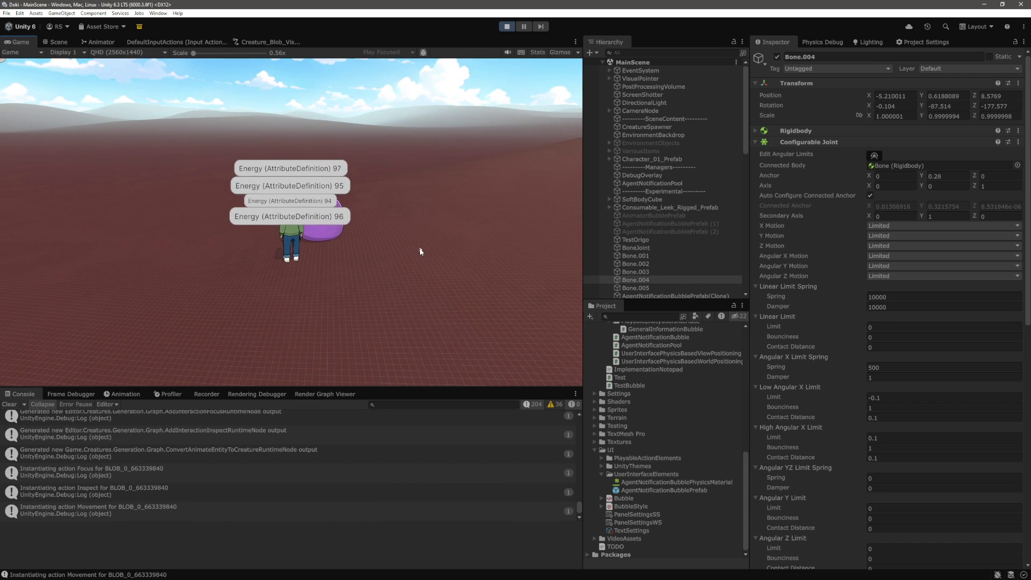
scroll(651, 282, "down", 10)
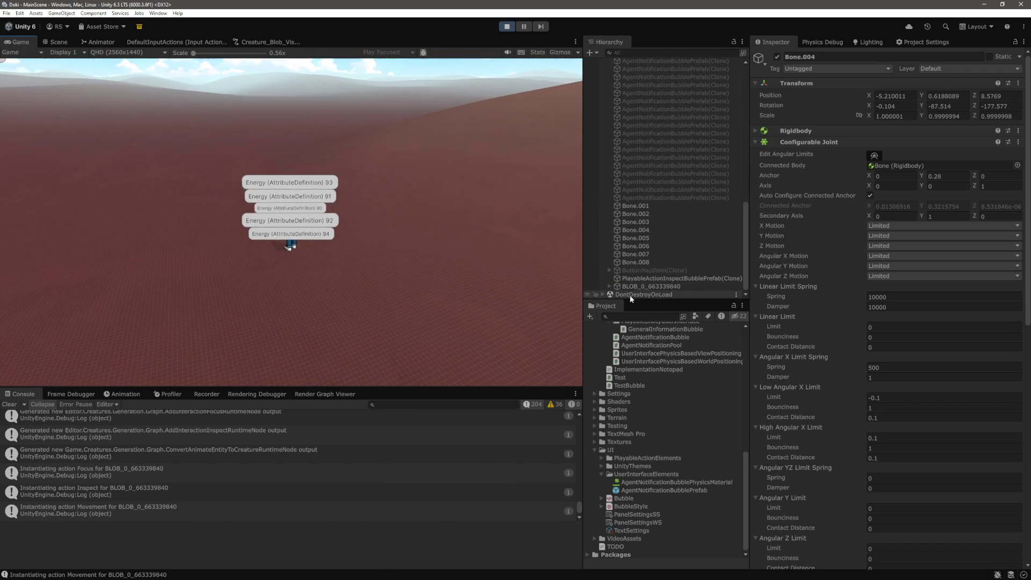
left_click(631, 295)
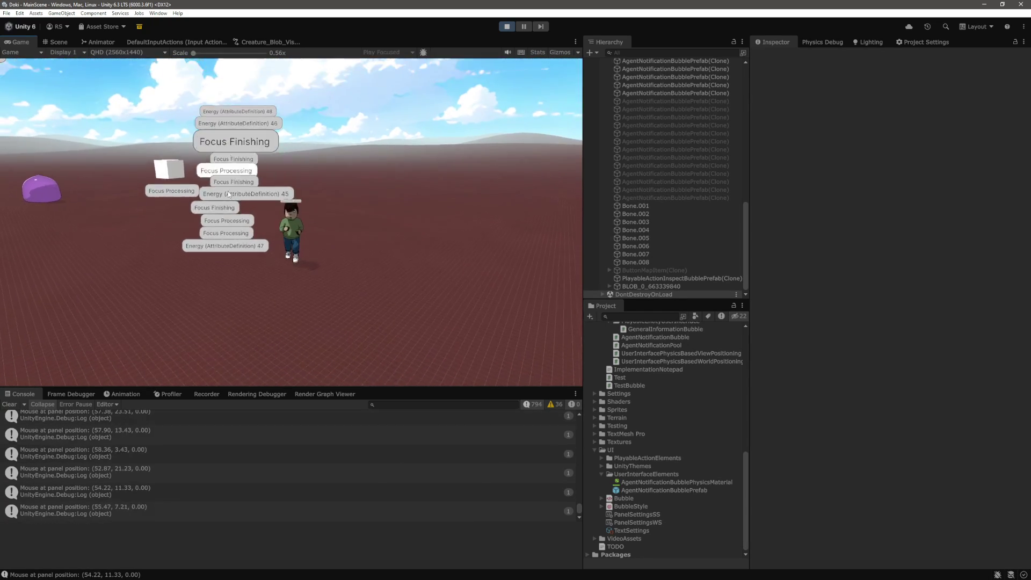
key("ctrl+p")
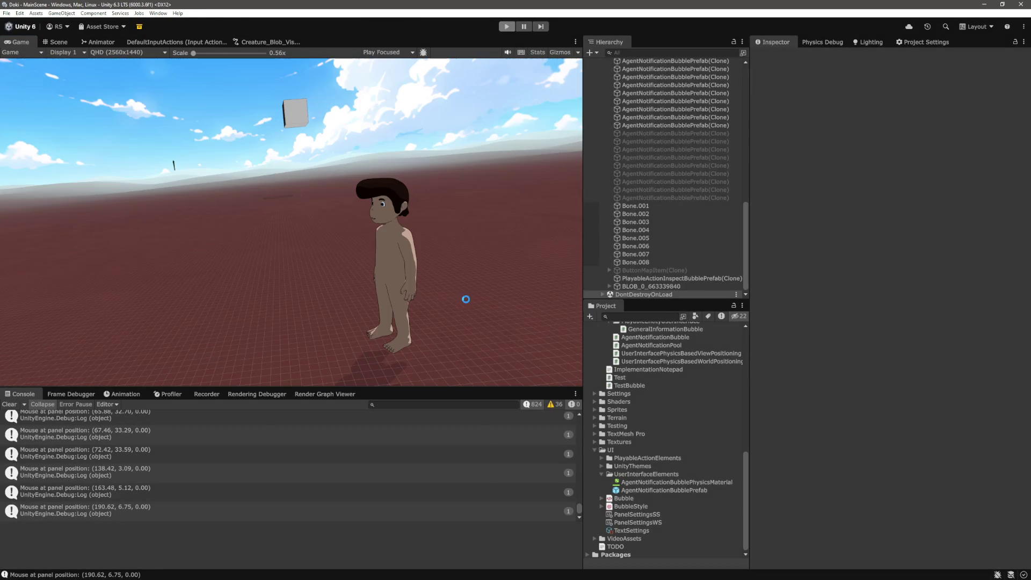
Delete the rb.linearVelocity = Vector2.zero line and look over the pointer handlers before returning to Unity.
key("alt+Tab")
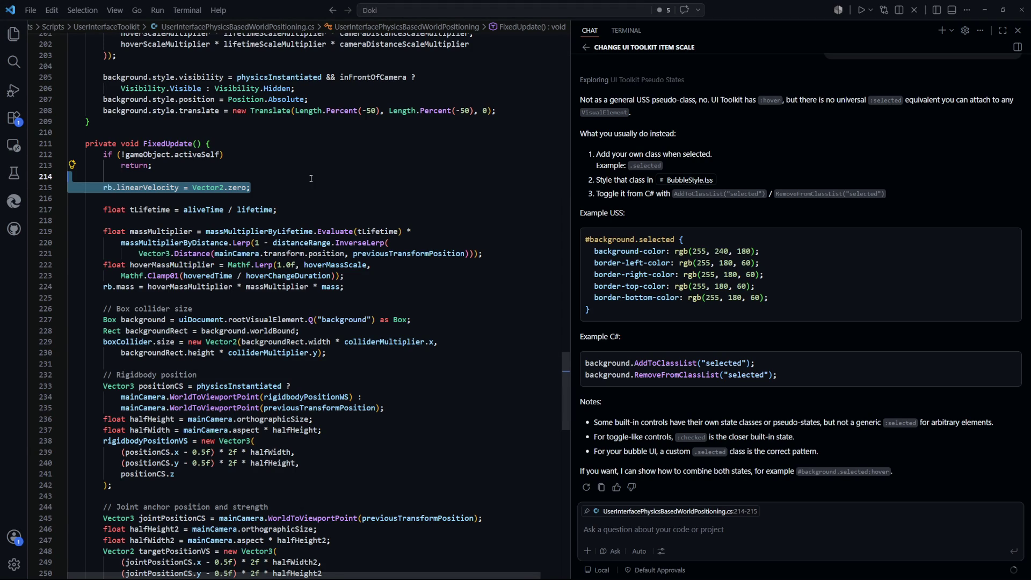
key("BackSpace")
key("BackSpace")
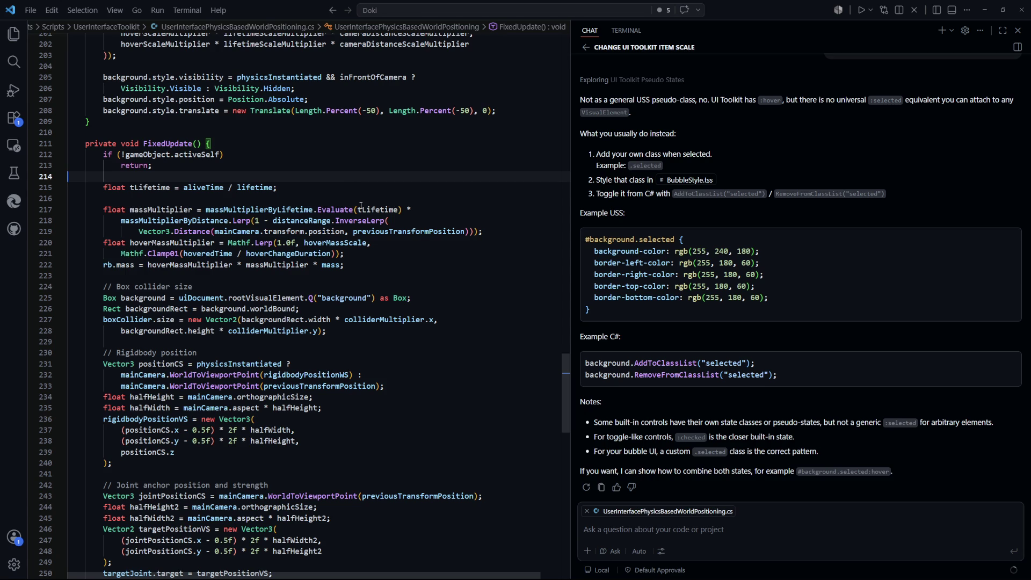
scroll(395, 288, "down", 5)
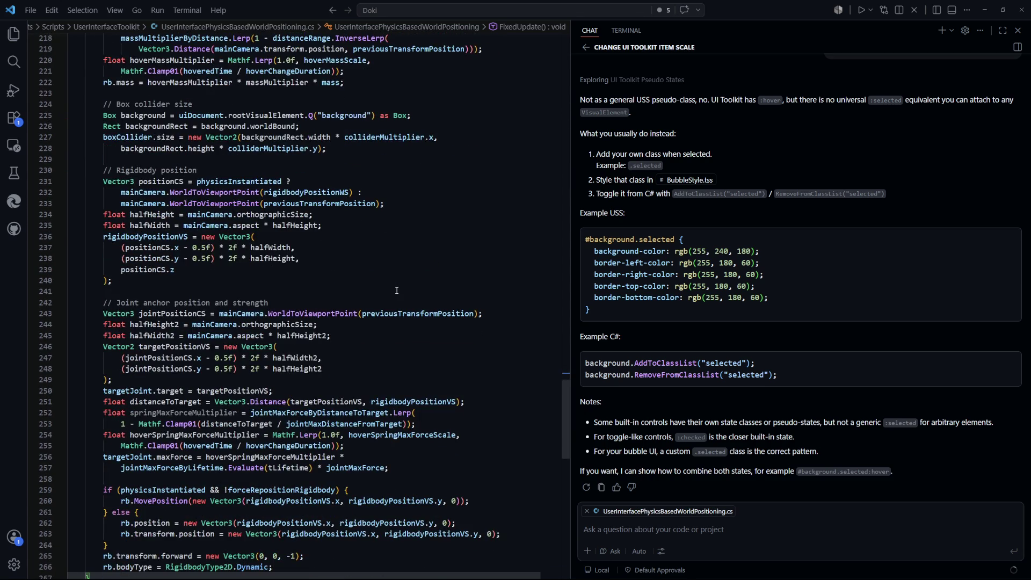
scroll(406, 301, "up", 20)
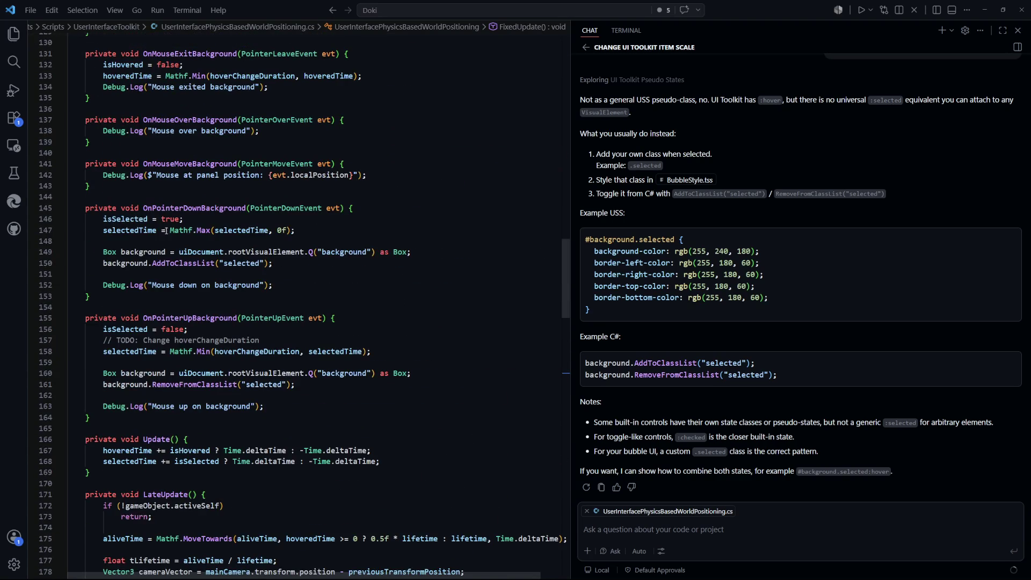
key("alt+Tab")
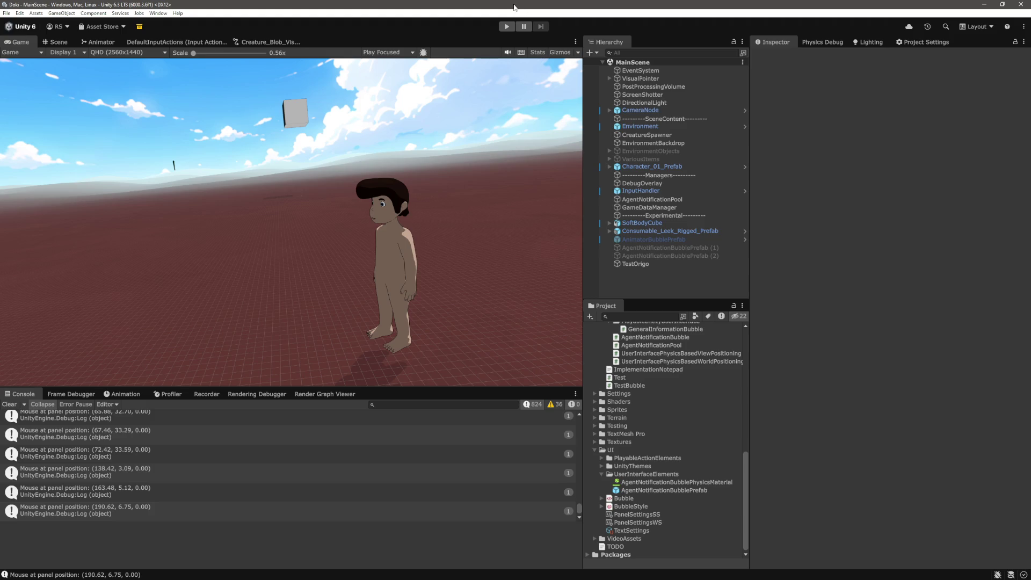
Start play mode, focus the Game view, and select the Energy 70 bubble.
left_click(507, 28)
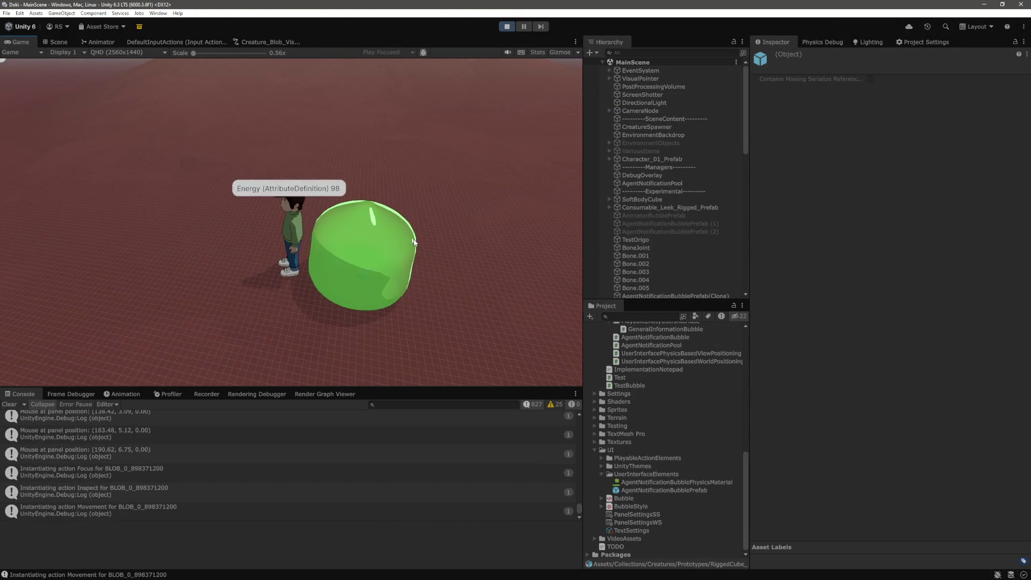
left_click(329, 174)
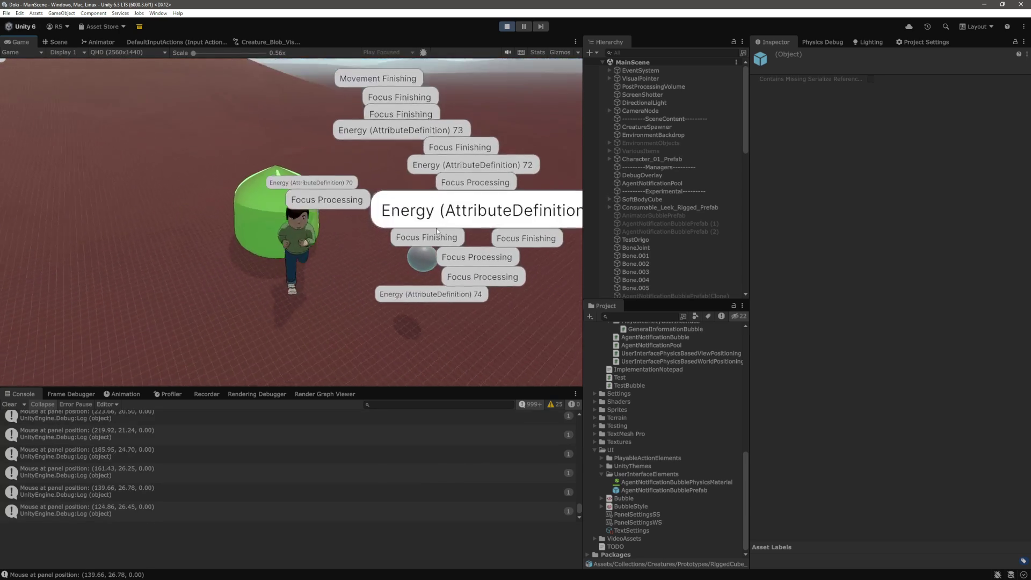
left_click(289, 131)
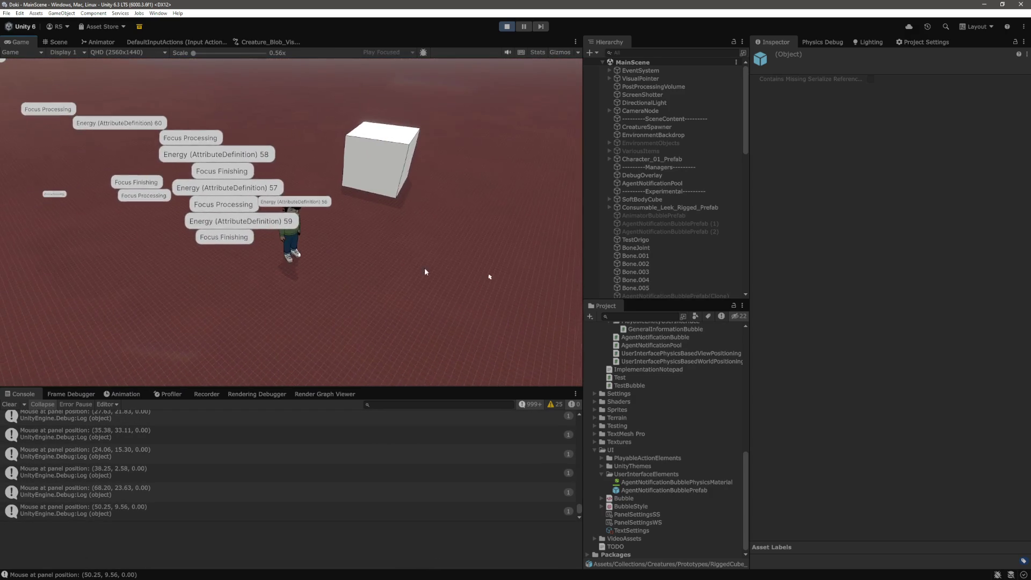
mouse_move(315, 244)
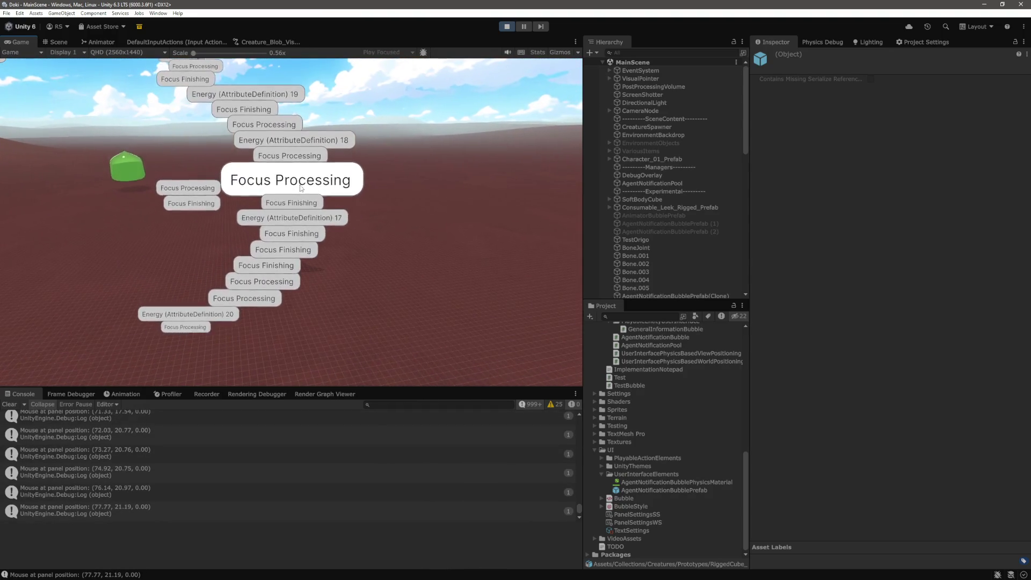
mouse_move(323, 221)
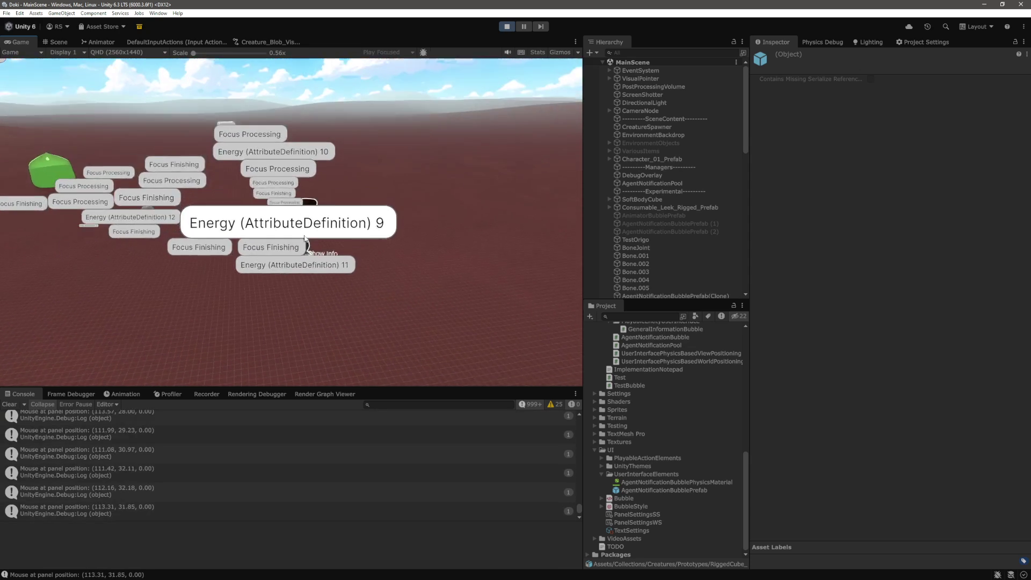
left_click(307, 210)
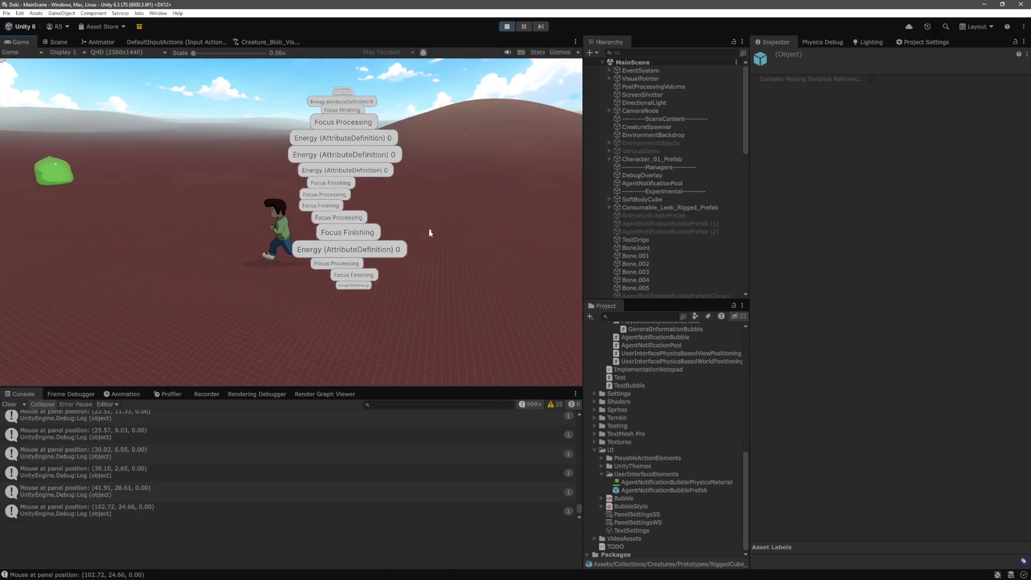
Show the character's info bubbles with the R key, then return to the code editor.
key("r")
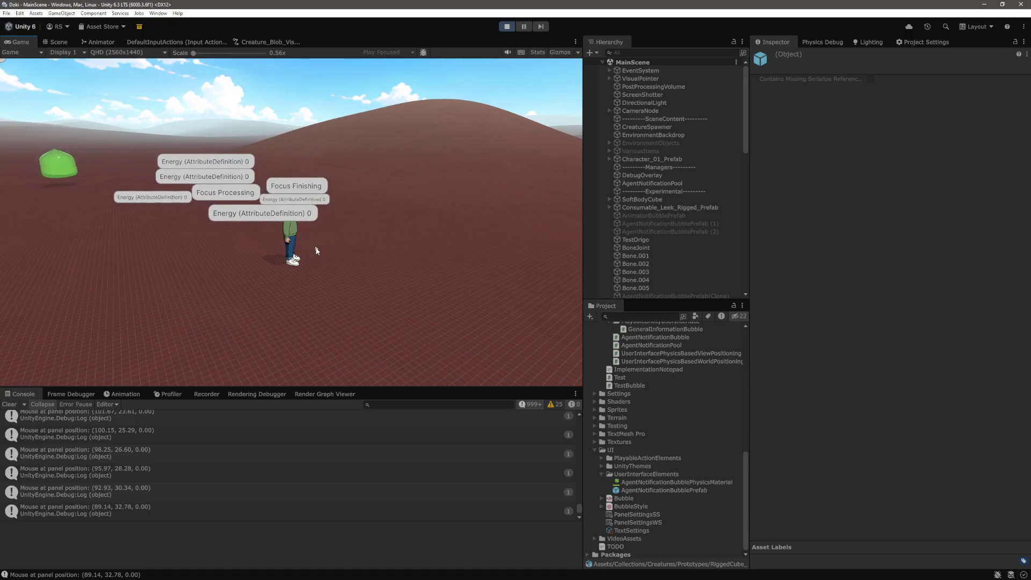
key("alt+Tab")
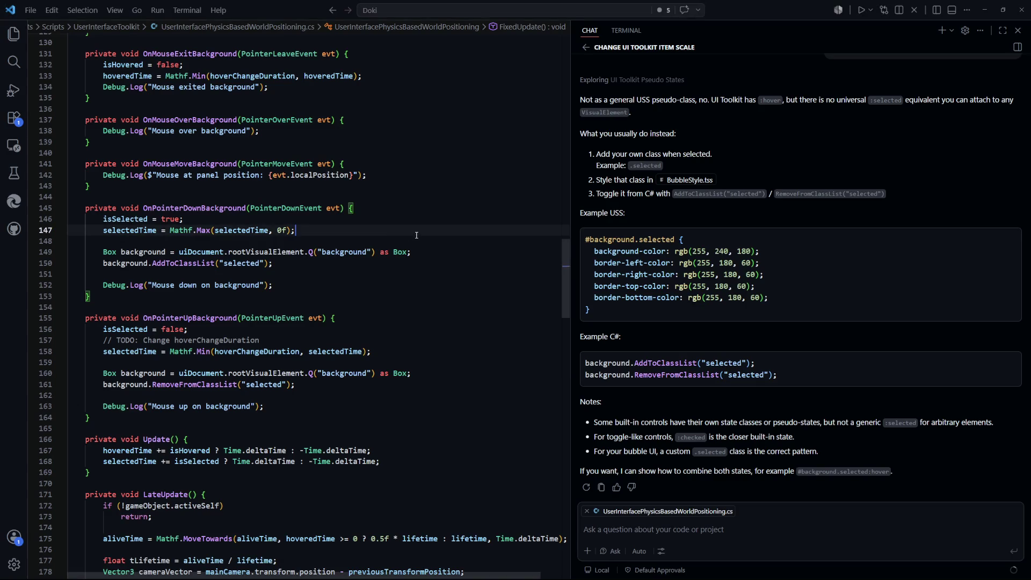
Open BubbleStyle.tss and change the #background colour to pale cream rgb(255, 247, 213).
key("ctrl+p")
key("Return")
scroll(184, 299, "up", 2)
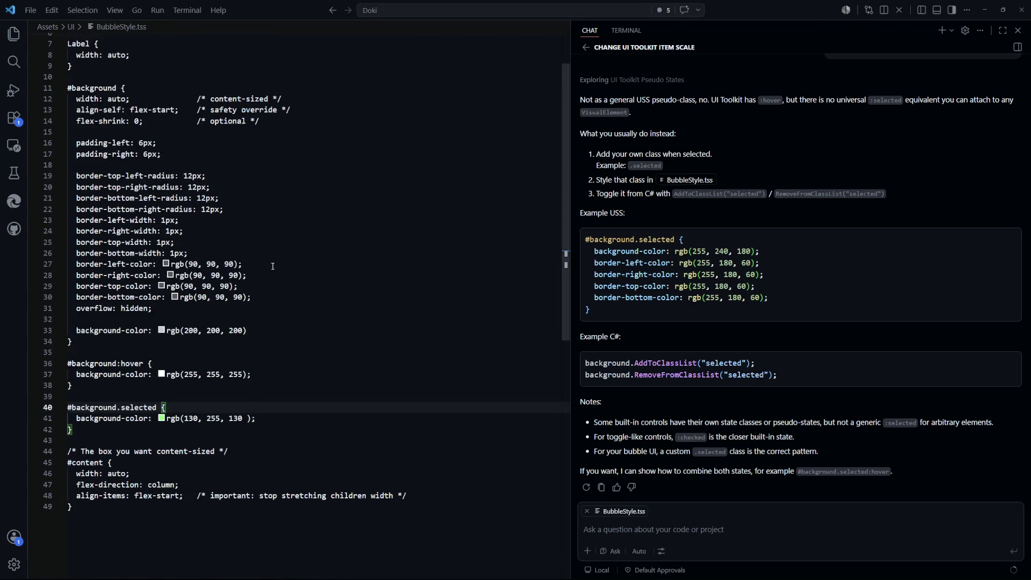
scroll(179, 366, "down", 2)
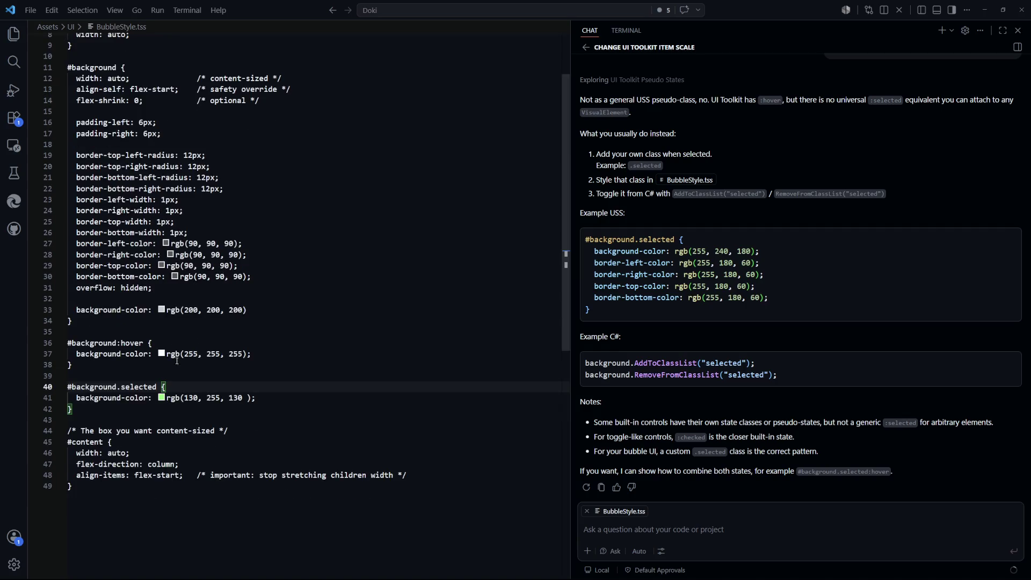
mouse_move(162, 312)
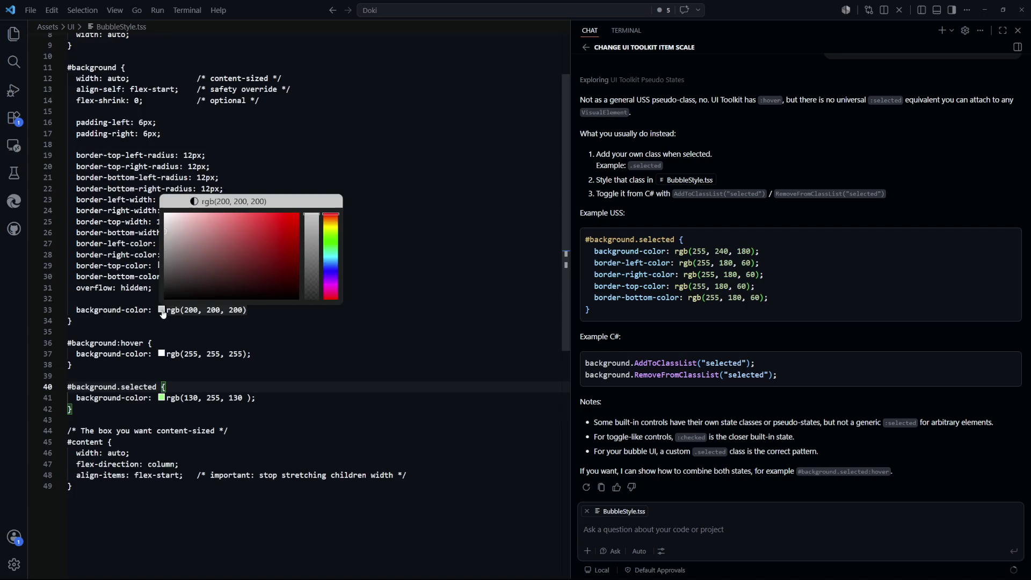
left_click(330, 227)
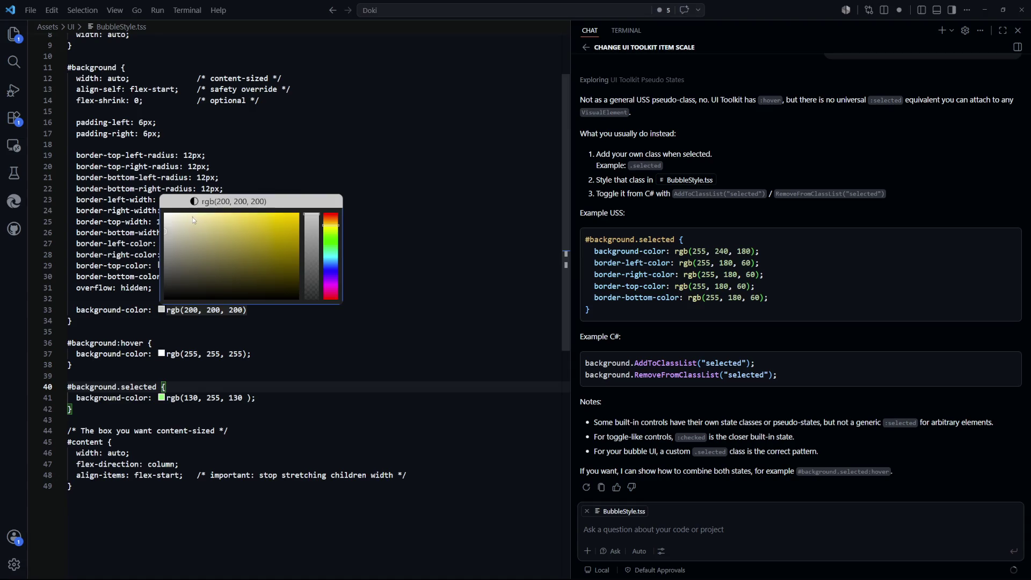
left_click_drag(190, 218, 189, 222)
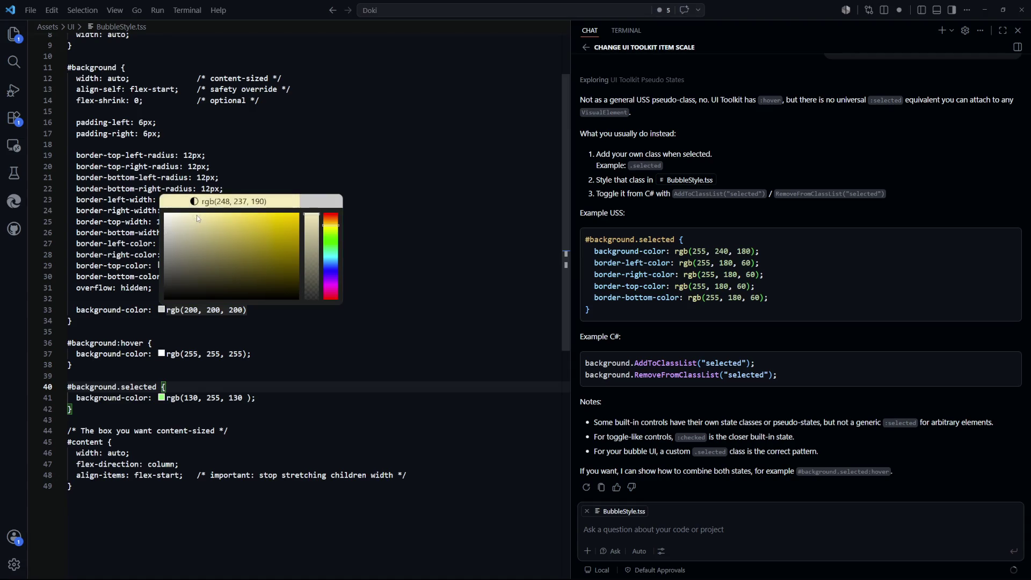
left_click_drag(187, 216, 191, 214)
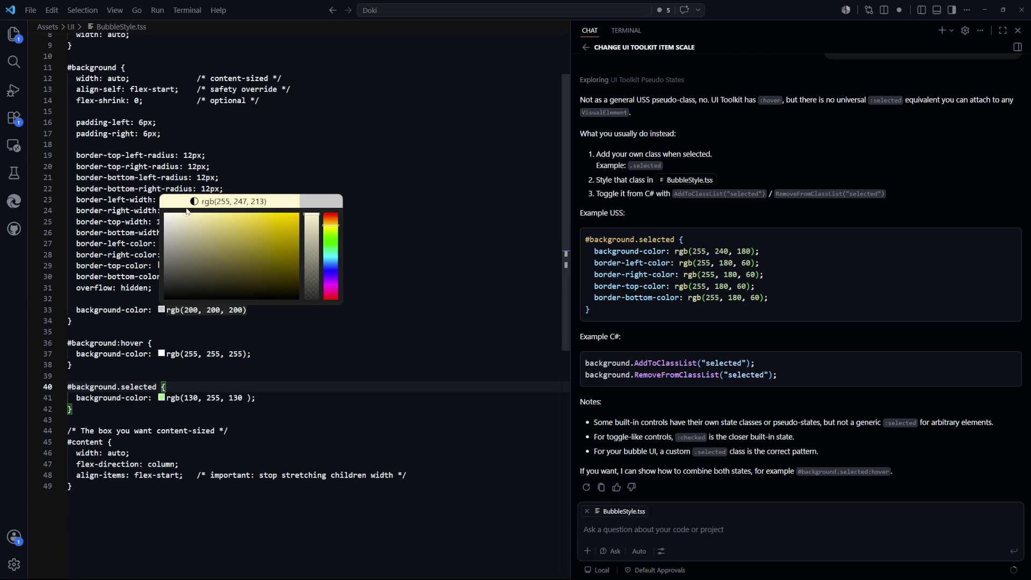
left_click(438, 270)
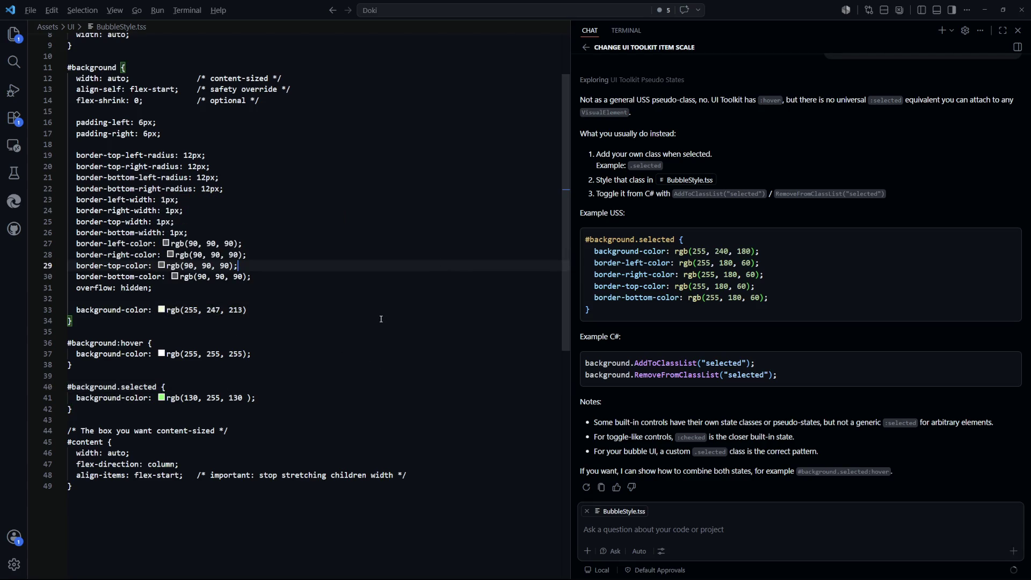
Check the cream bubbles in Unity, then return to the stylesheet at line 27.
key("alt+Tab")
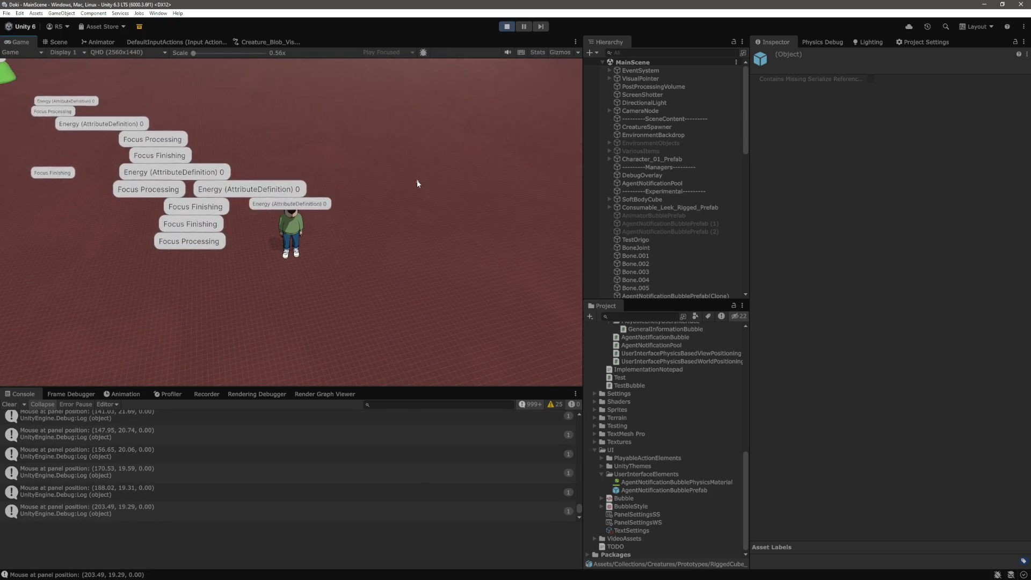
key("alt+Tab")
left_click(317, 246)
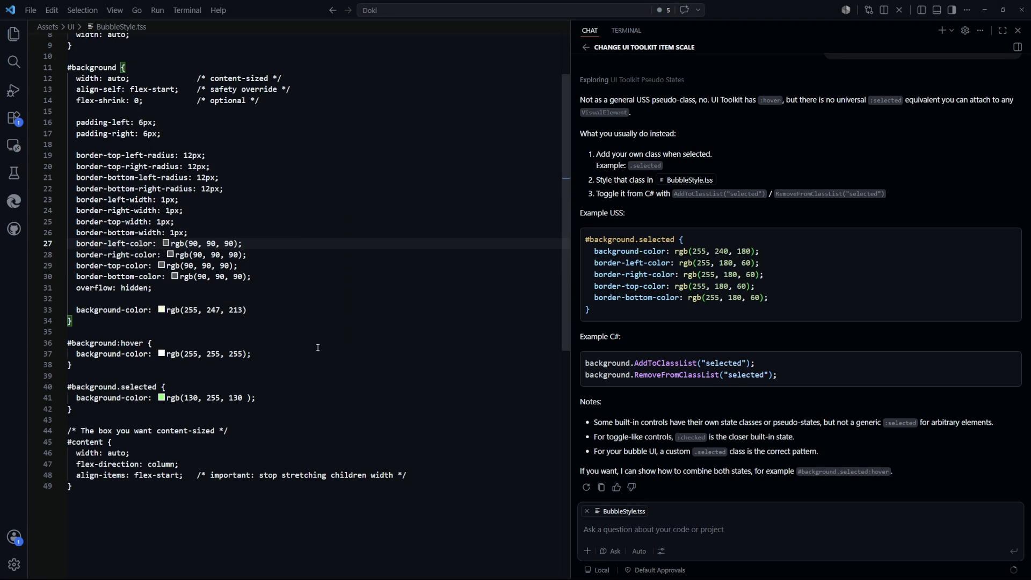
Set the bubble hover colour to dark red rgb(159, 16, 16) and test it in Unity.
mouse_move(161, 356)
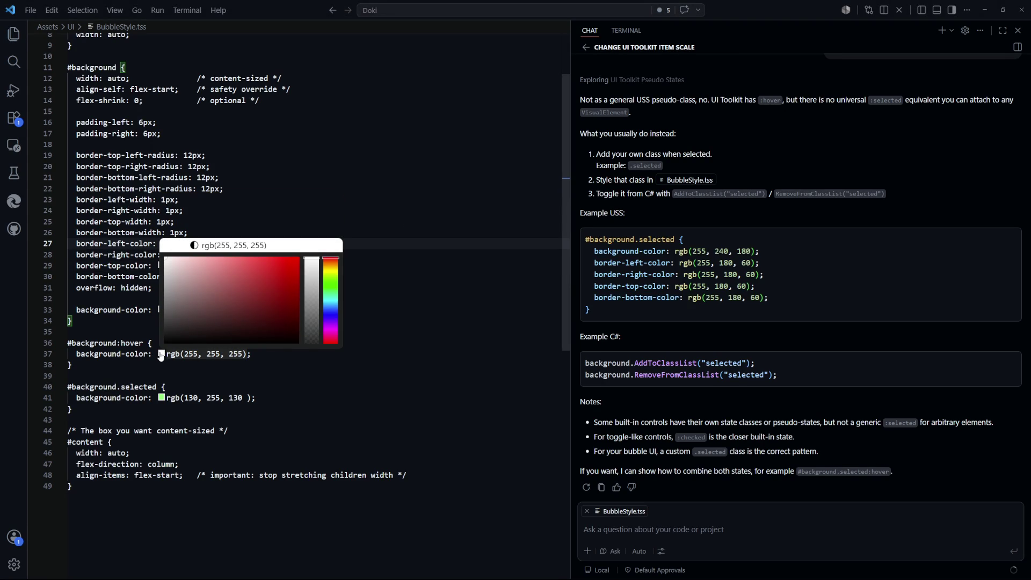
left_click_drag(282, 291, 286, 289)
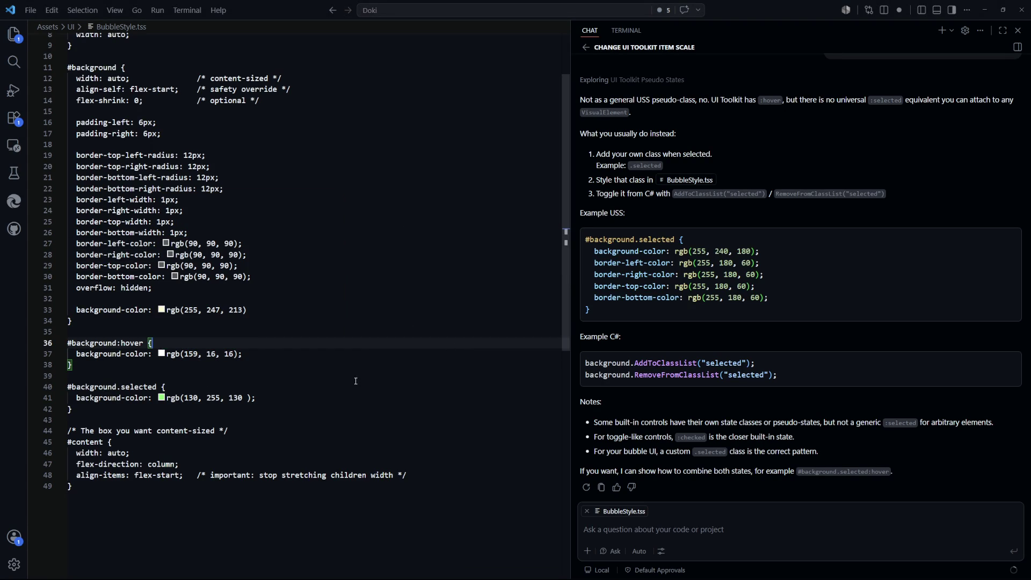
key("alt+Tab")
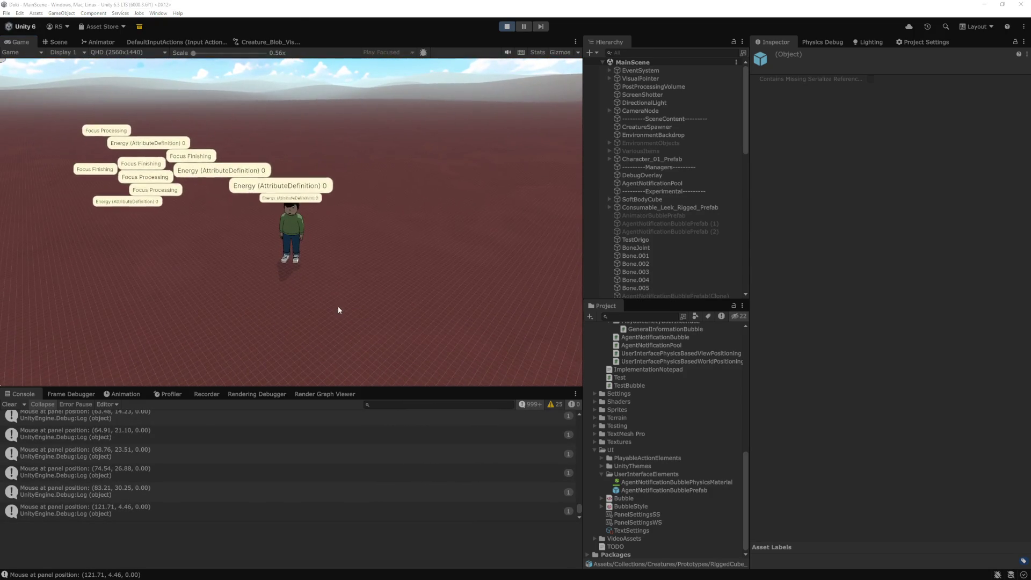
key("alt+Tab")
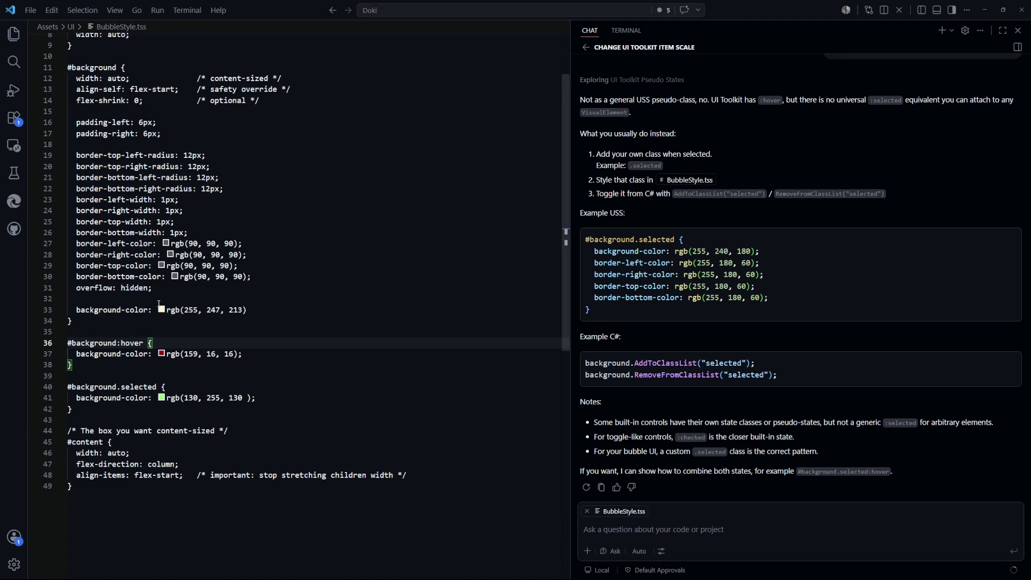
Adjust the background fill to rgb(255, 250, 230) and preview the bubbles in Unity.
left_click(161, 311)
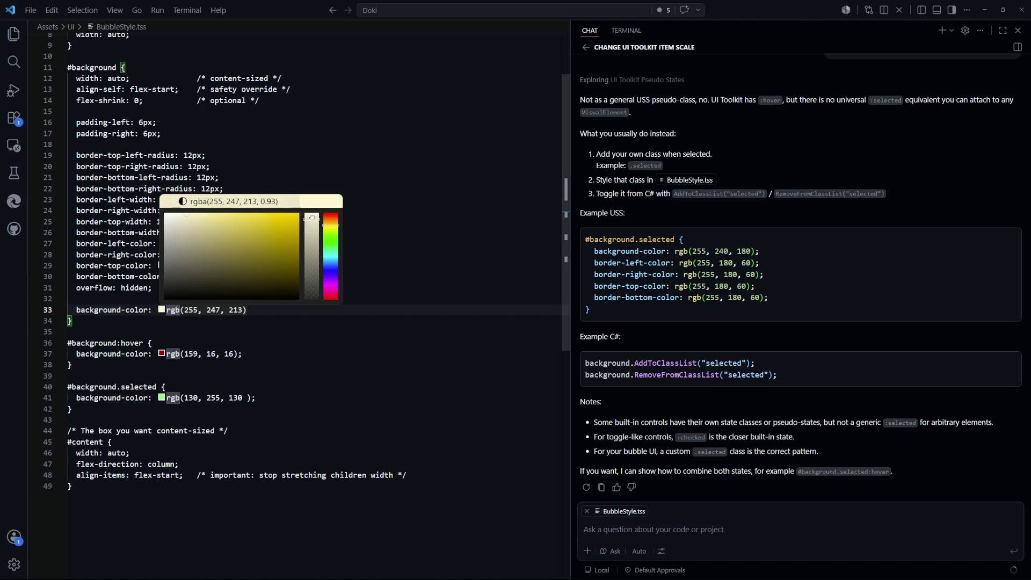
left_click_drag(175, 214, 178, 221)
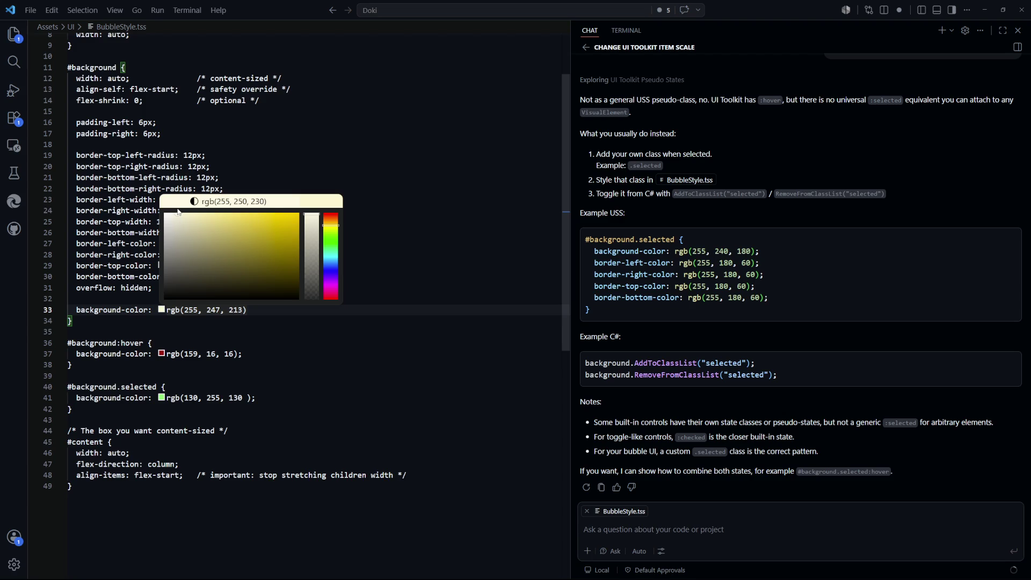
left_click(409, 243)
key("alt+Tab")
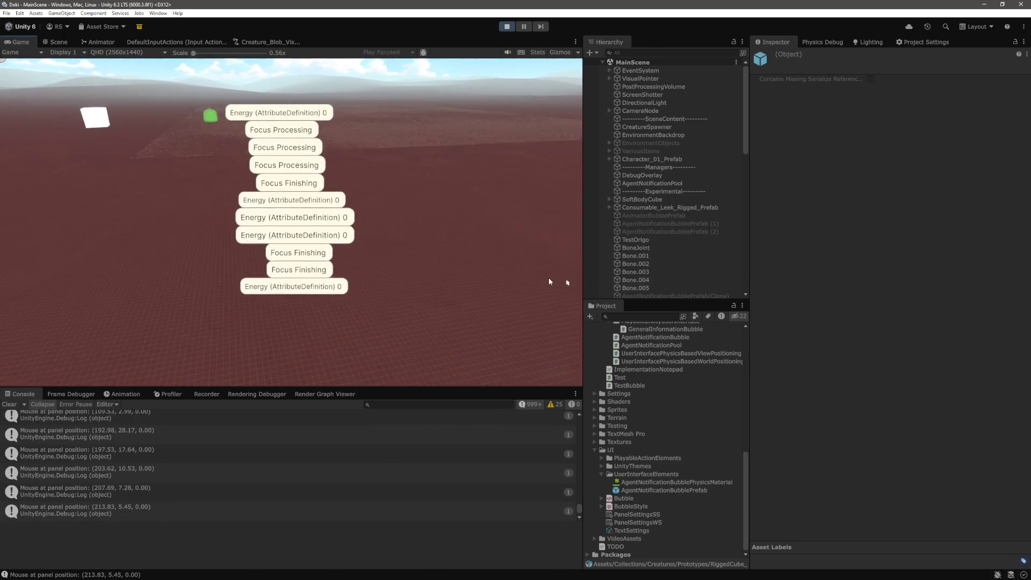
key("alt+Tab")
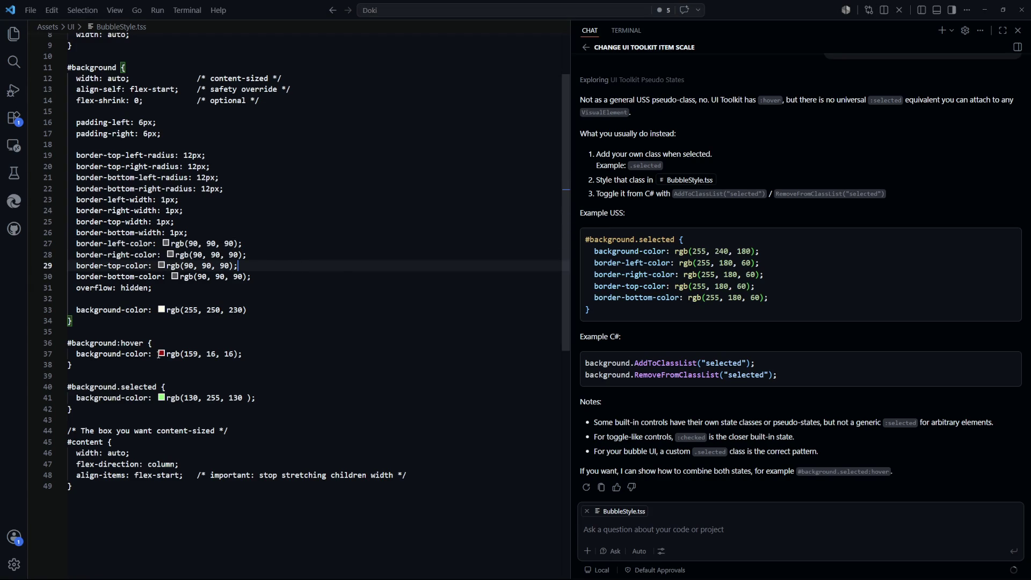
Revert the hover colour to white.
left_click(161, 354)
left_click(387, 217)
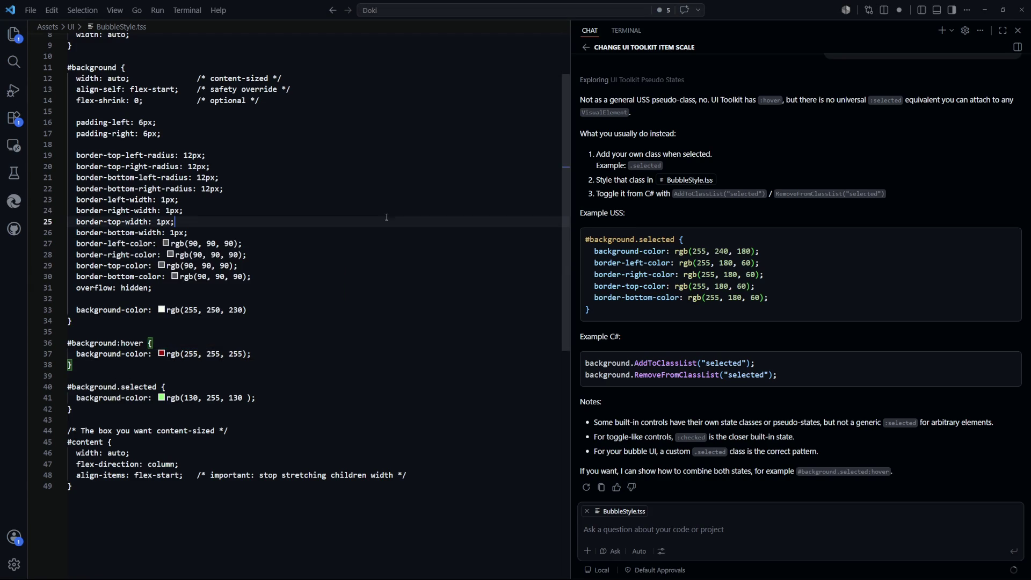
left_click(318, 342)
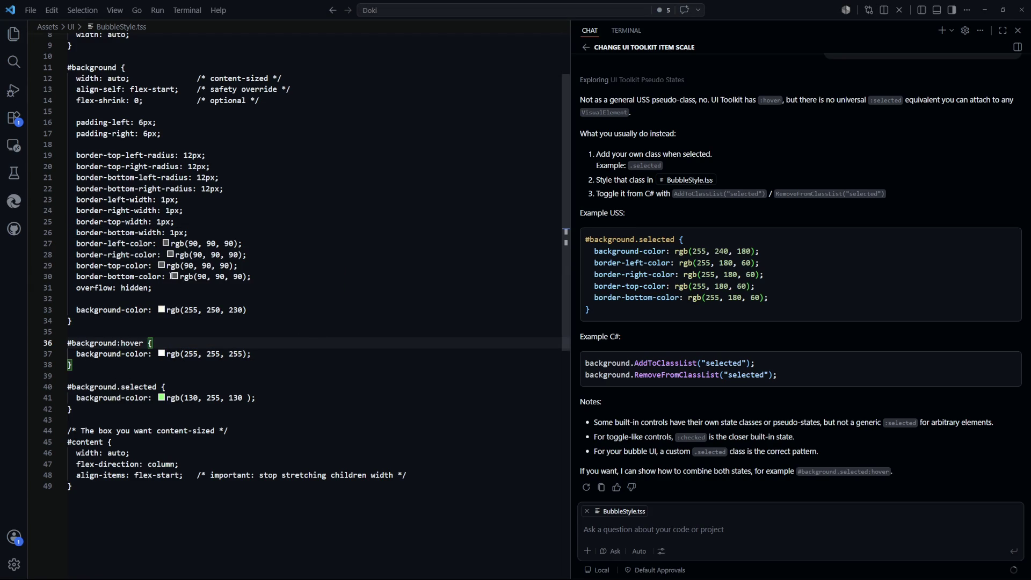
mouse_move(162, 315)
left_click(262, 310)
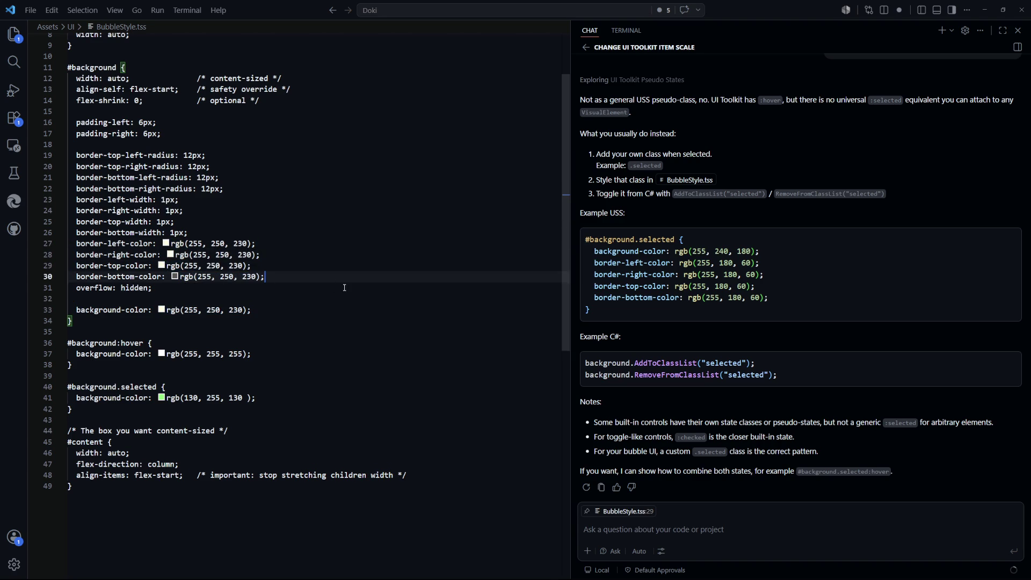
Set all four border colours to a slightly darker cream, rgb(236, 230, 205).
left_click(166, 243)
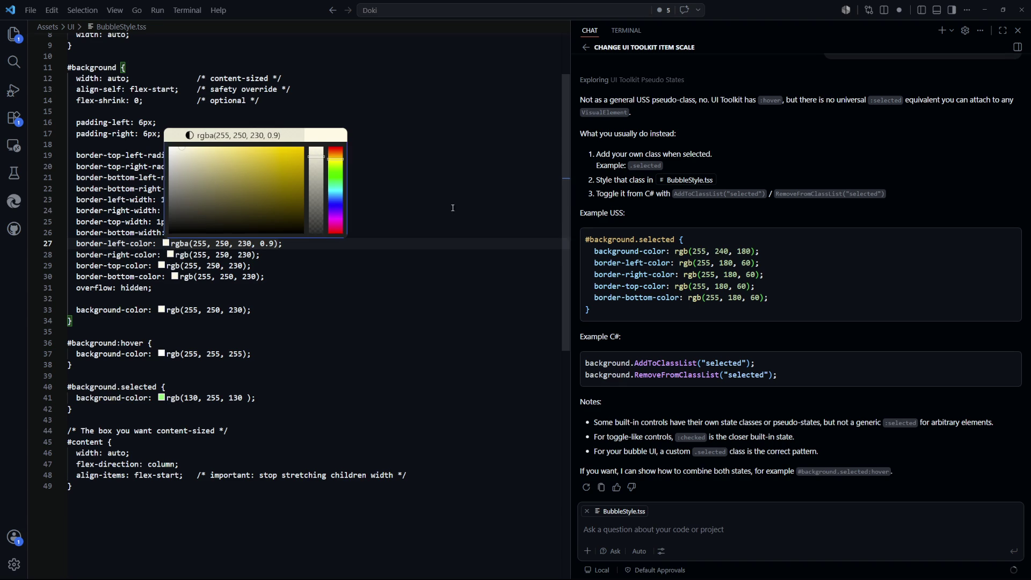
left_click(408, 211)
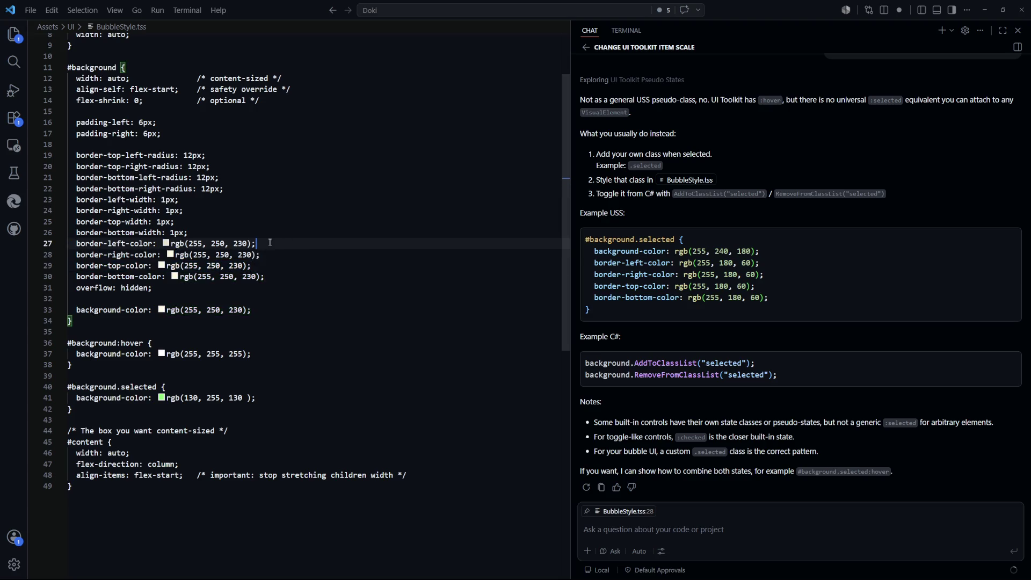
left_click(166, 244)
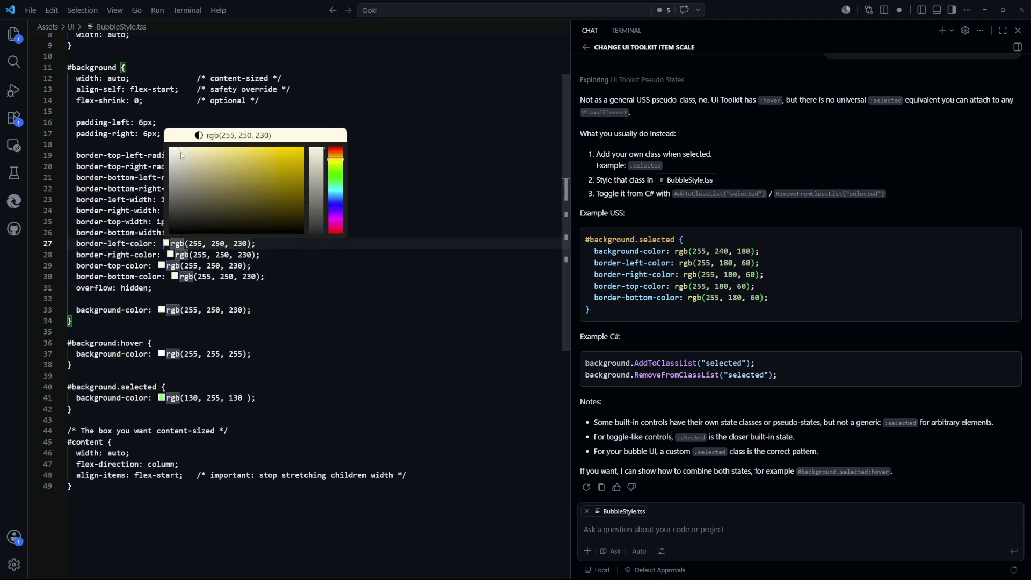
left_click_drag(180, 150, 187, 156)
key("Down")
key("Down")
key("Down")
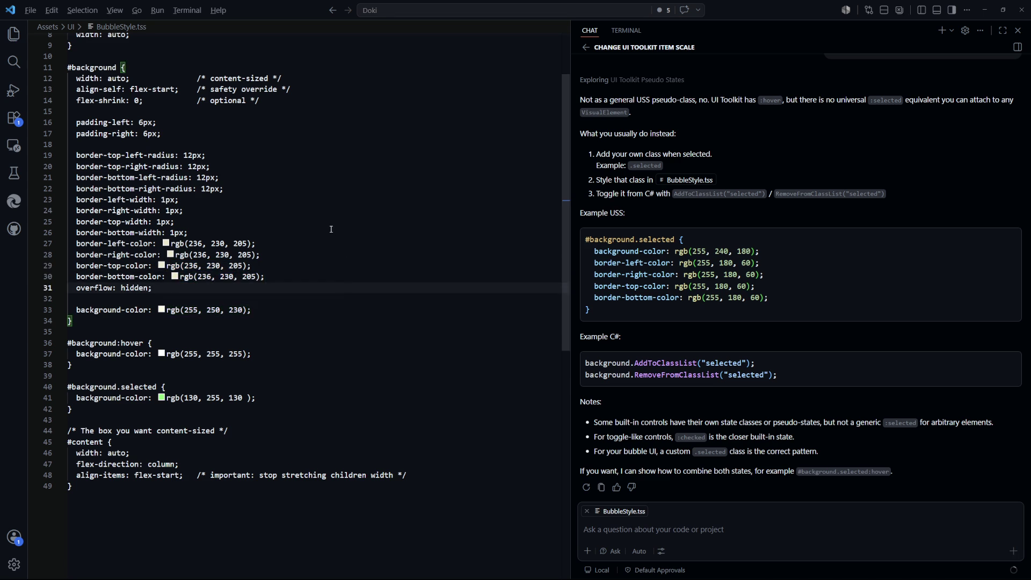
key("alt+Tab")
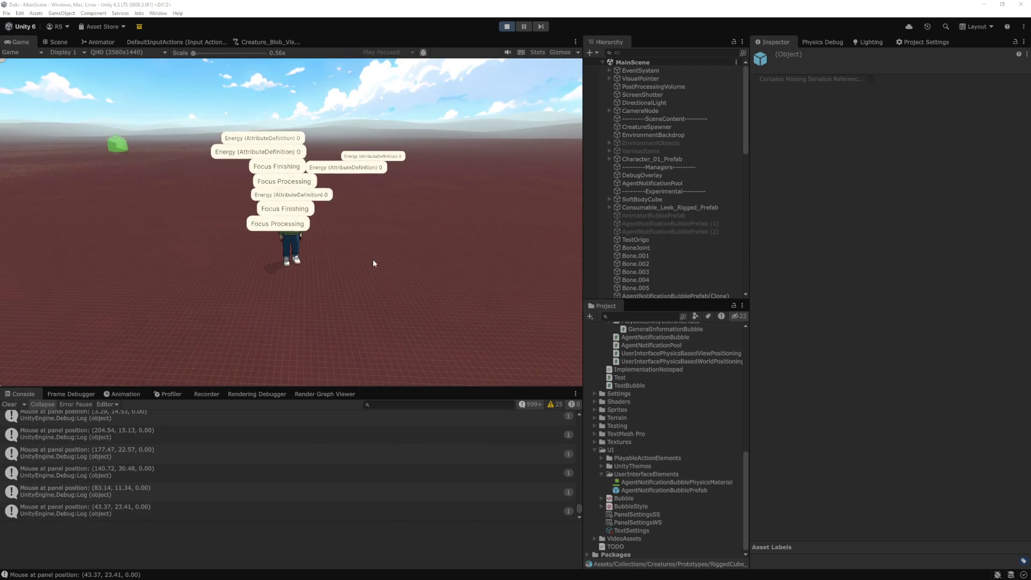
Check the Energy and Focus bubbles' beige borders in Unity's running game.
key("alt+Tab")
Darken the left border colour on line 27 to rgb(94, 91, 80) and select it.
left_click(164, 244)
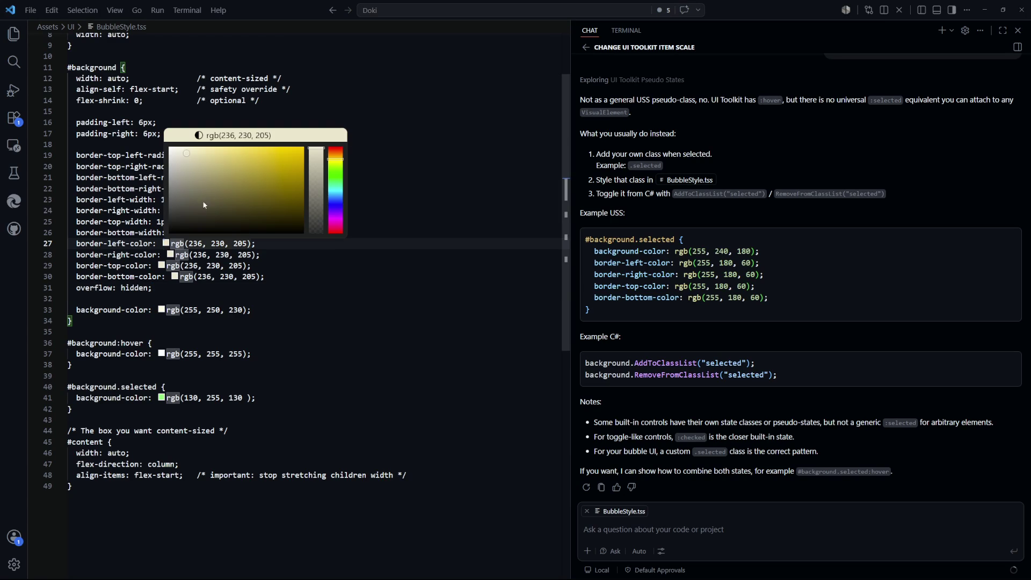
mouse_move(183, 202)
left_mouse_down()
mouse_move(189, 188)
mouse_move(190, 204)
left_mouse_up()
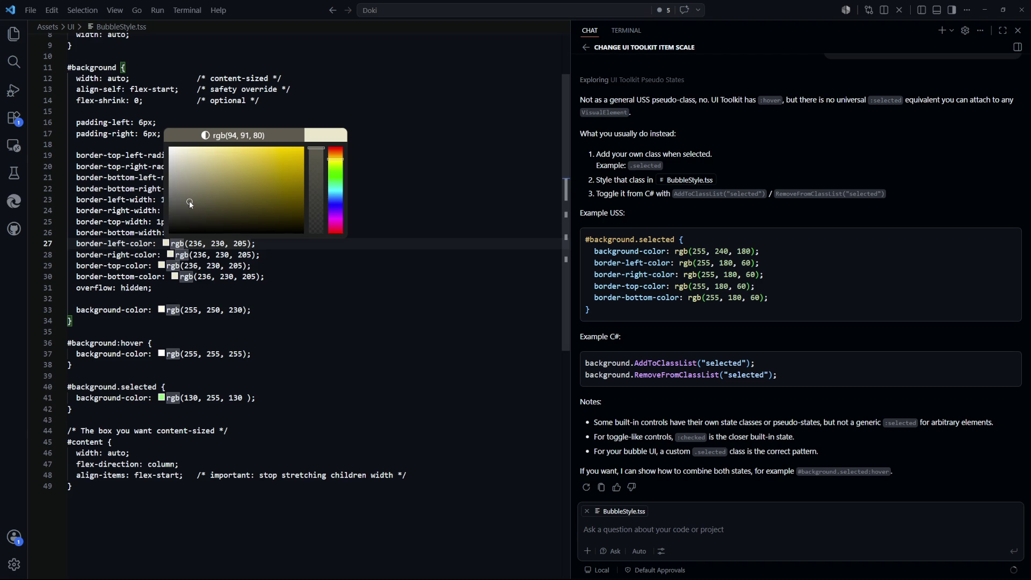
left_click(226, 299)
left_click_drag(267, 245, 173, 245)
key("ctrl+c")
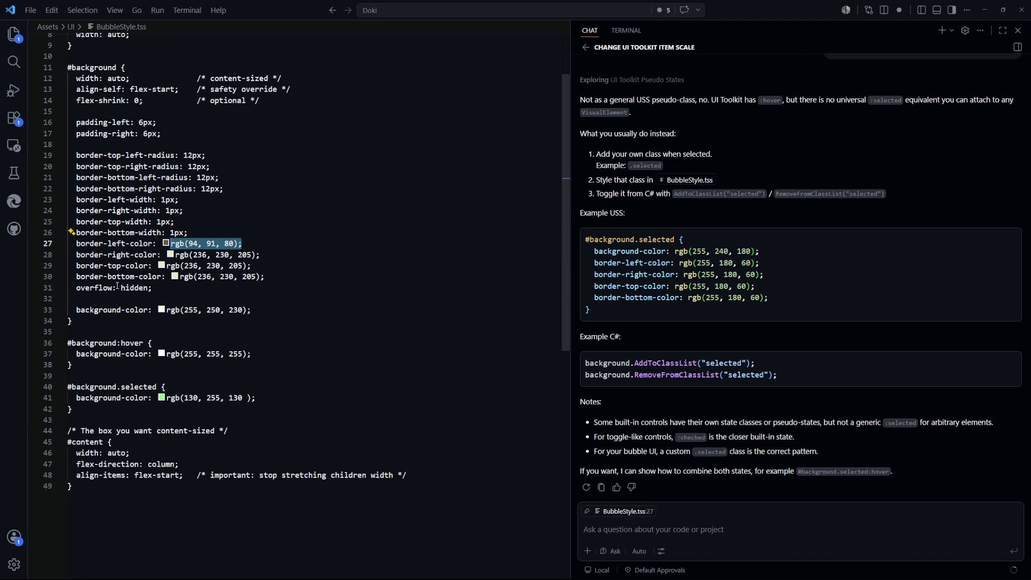
Paste rgb(94, 91, 80) over the right, top and bottom border colours, then view Unity.
left_click_drag(278, 256, 170, 256)
key("ctrl+v")
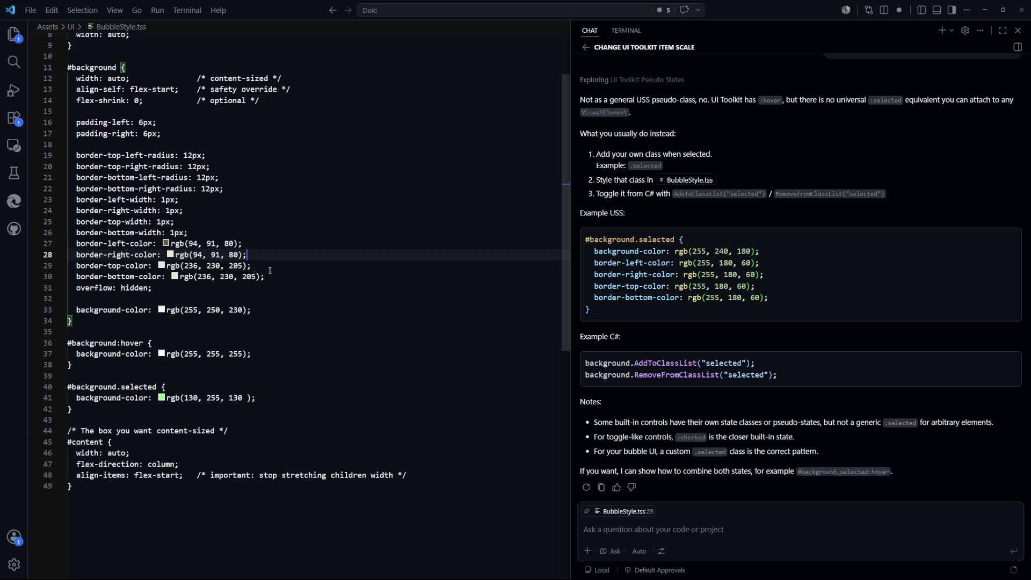
left_click_drag(266, 266, 167, 266)
key("ctrl+v")
left_click_drag(266, 276, 175, 277)
key("ctrl+v")
left_click(318, 225)
key("alt+Tab")
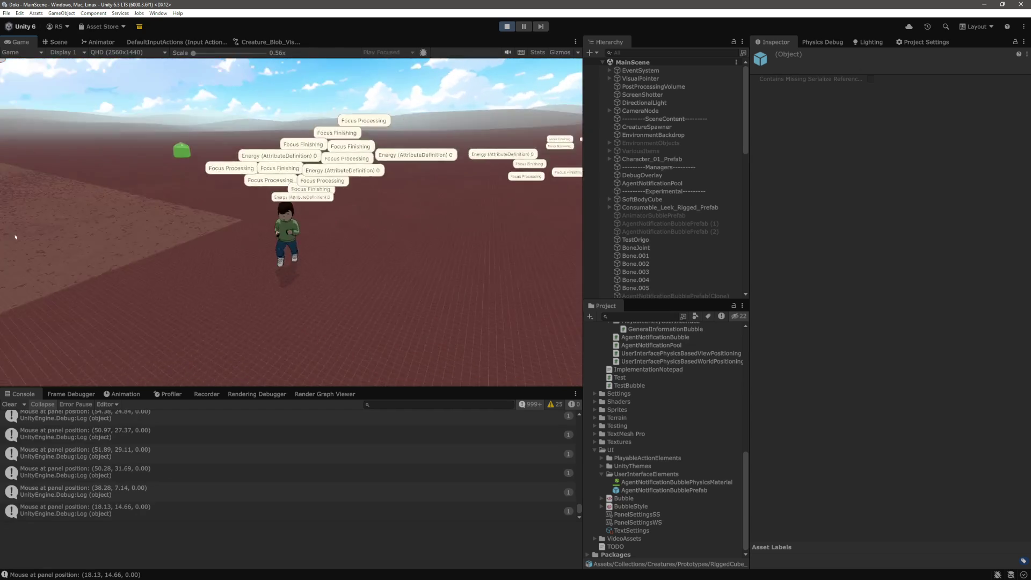
Try the bubbles' pointer behaviour in the running game while the Console logs panel positions.
mouse_move(298, 217)
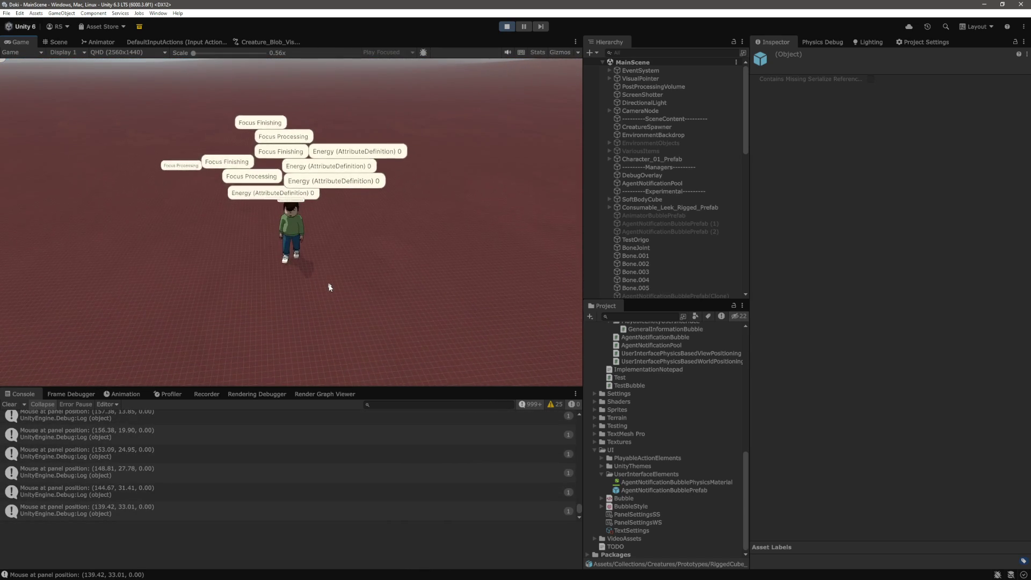
key("alt+Tab")
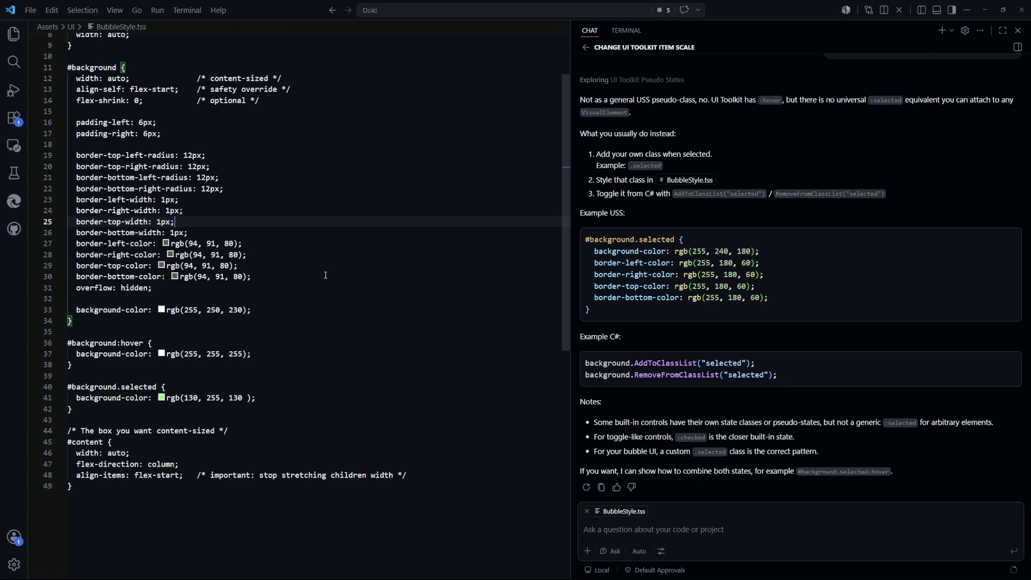
Set the #background fill to light grey rgb(240, 240, 240).
left_click(248, 312)
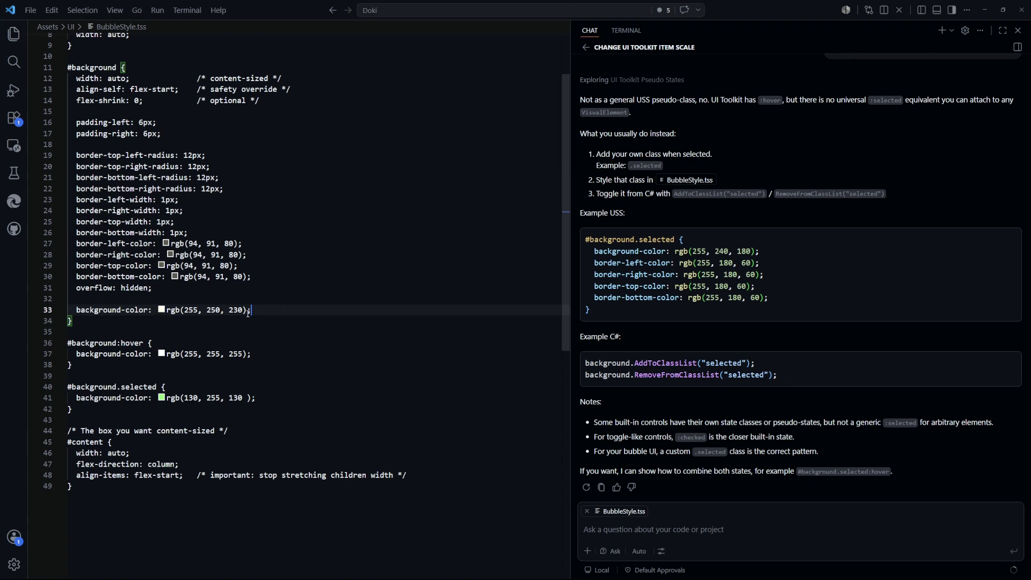
left_click(162, 310)
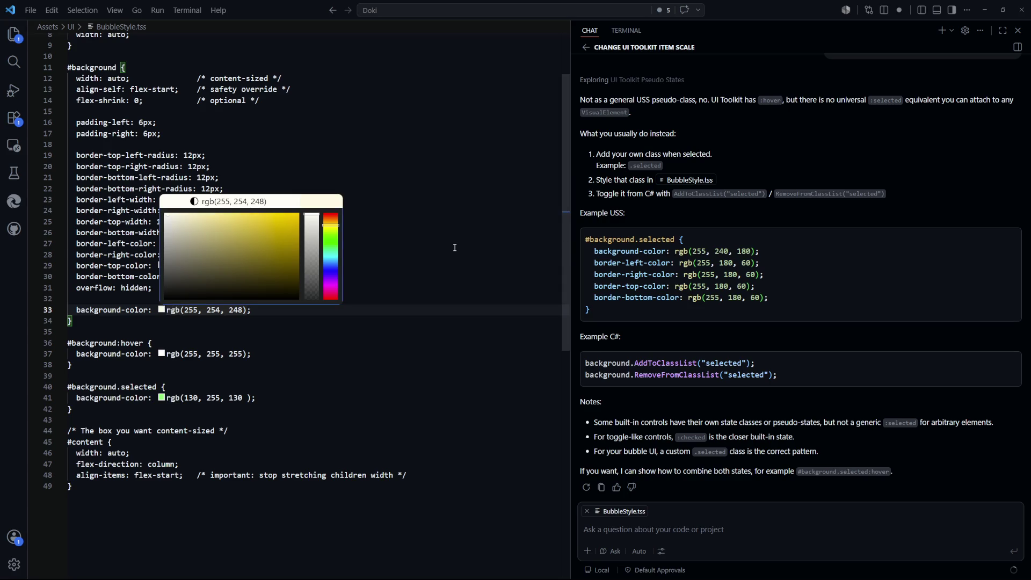
key("alt+Tab")
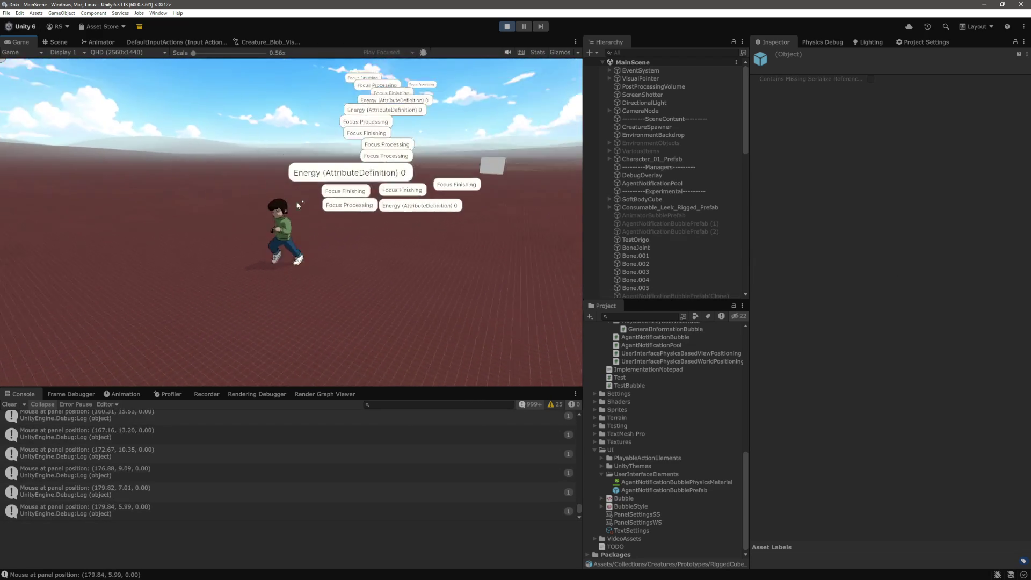
key("alt+Tab")
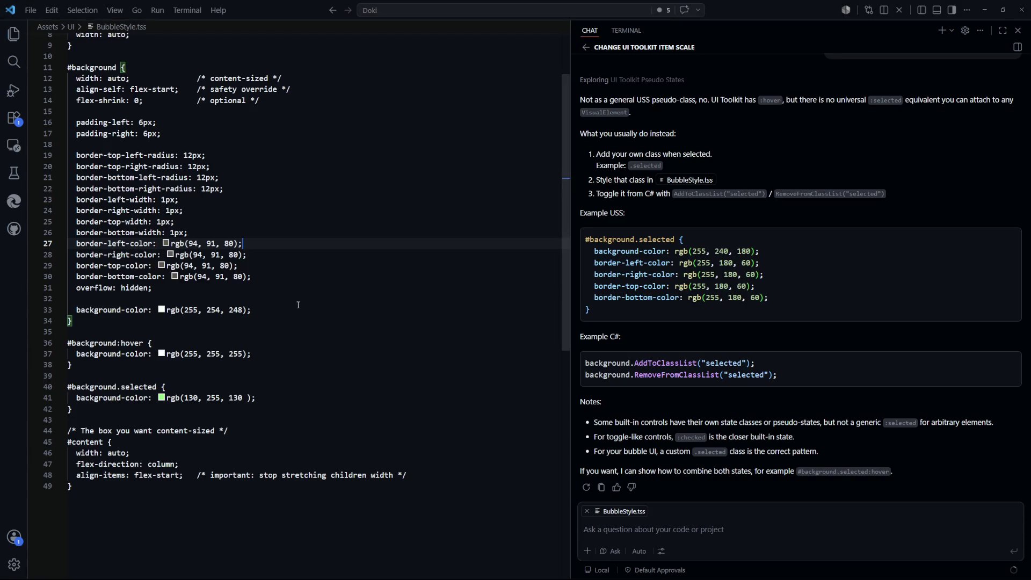
left_click(162, 312)
left_click_drag(172, 225, 165, 213)
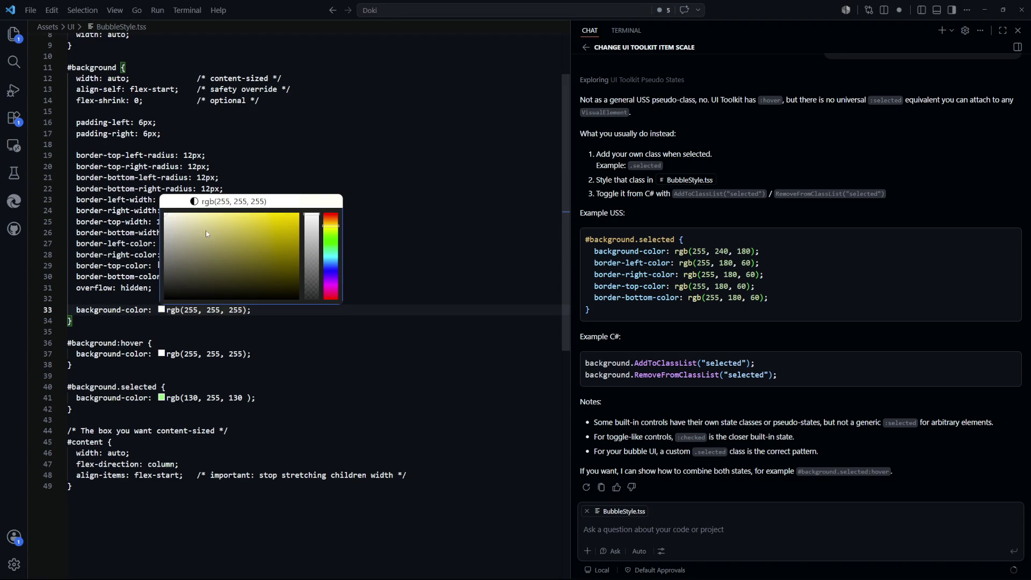
left_click(166, 219)
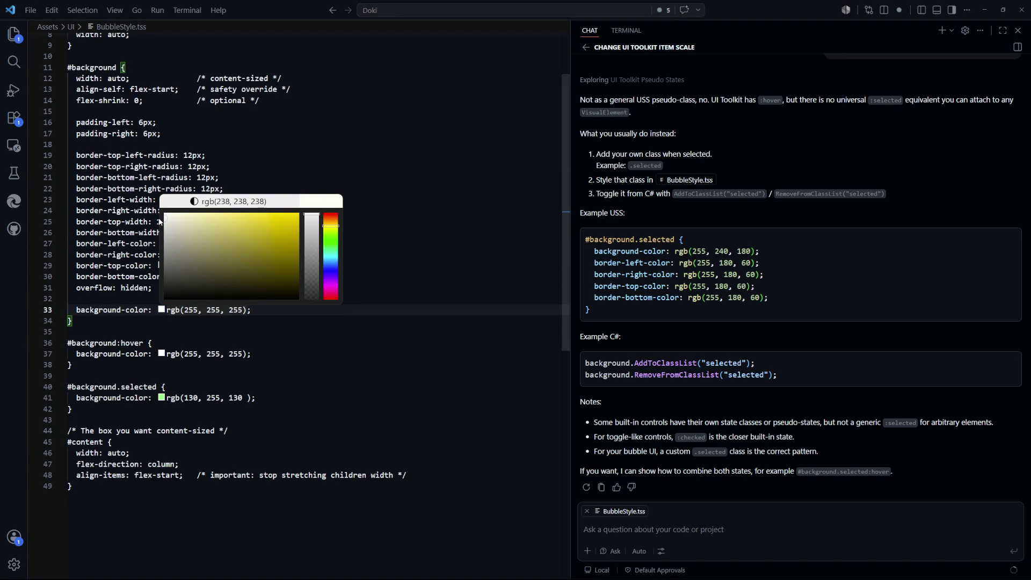
left_click(321, 288)
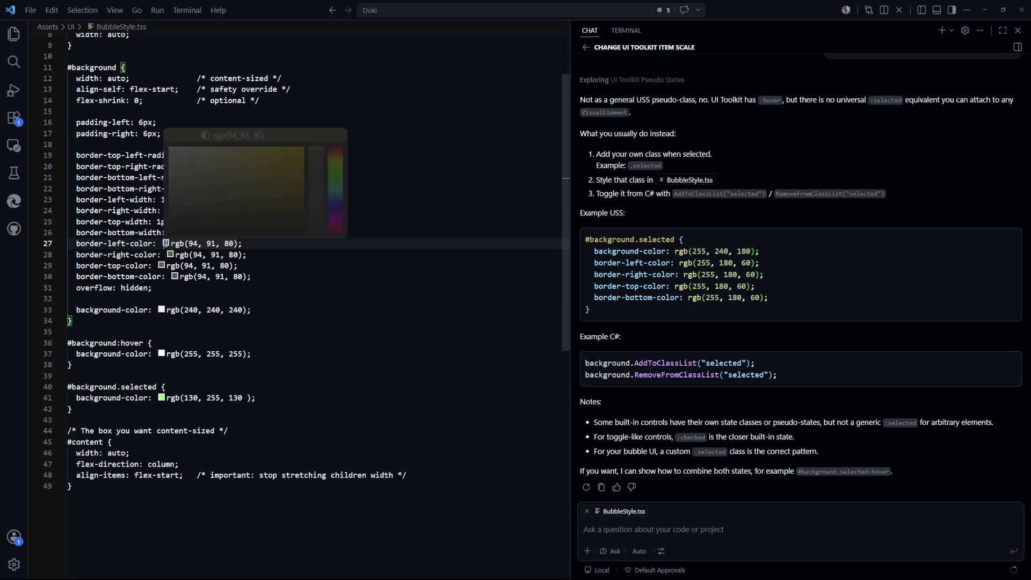
Make the right, top and bottom bubble borders black rgb(0, 0, 0).
left_click(171, 256)
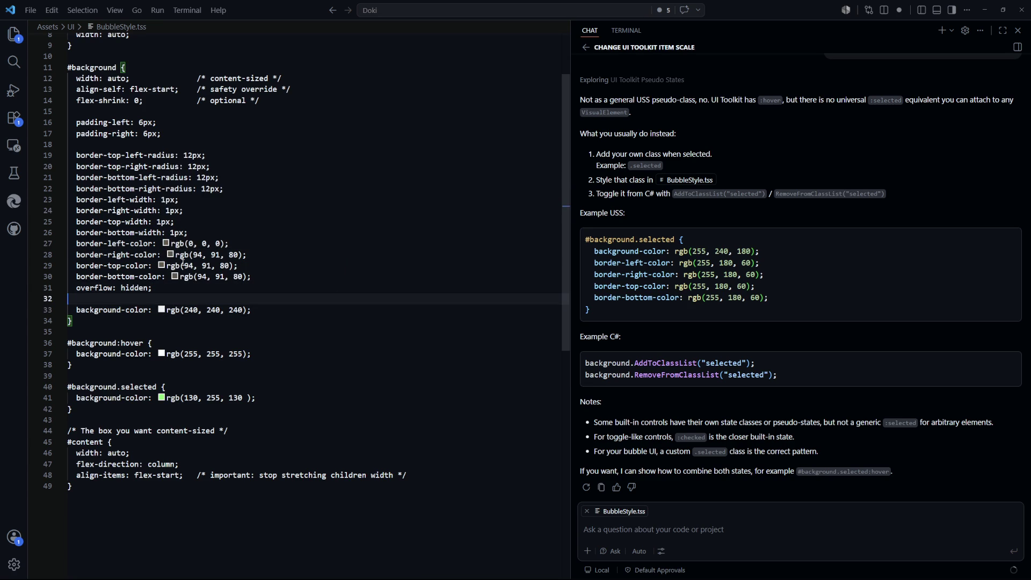
left_click(143, 295)
left_click(161, 266)
left_click(258, 310)
left_click(175, 276)
left_click(183, 277)
left_click(368, 309)
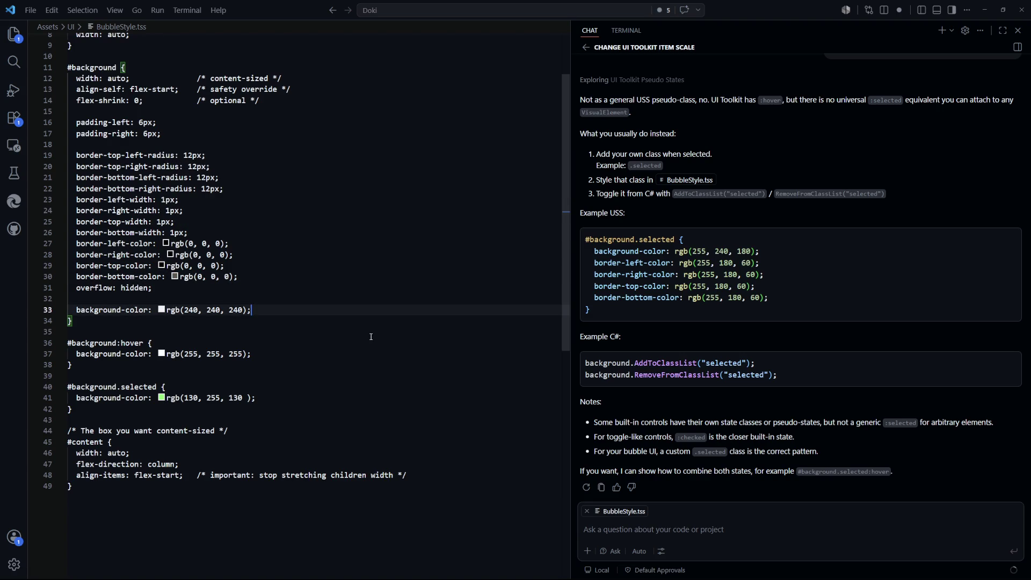
key("alt+Tab")
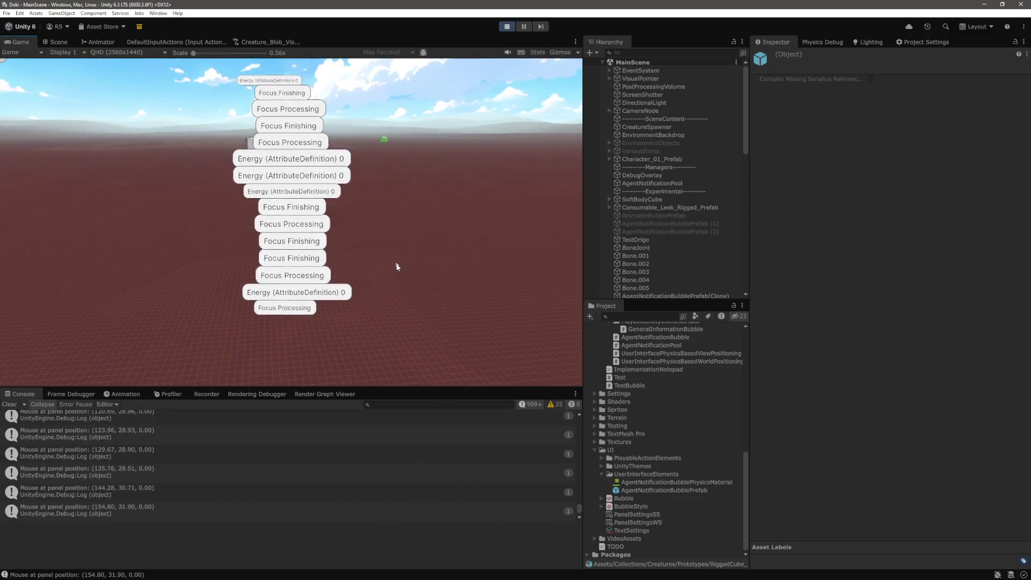
Back in VS Code, add blank lines below the using statements for a new comment.
key("alt+Tab")
left_click(280, 68)
key("Return")
key("Return")
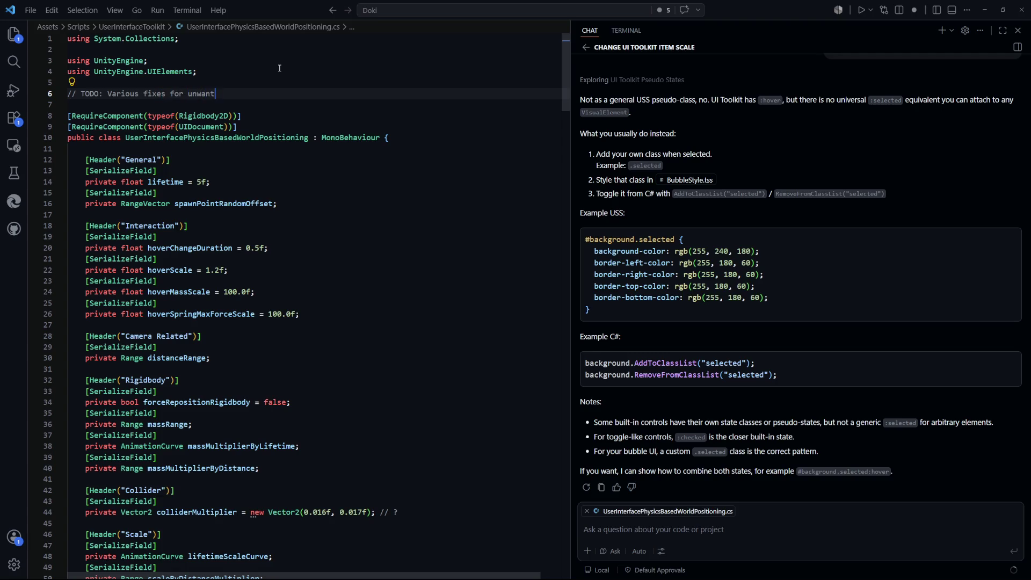
Write the TODO 'Various fixes for unwanted overlap' with bullet '- Try checking collision before spawn'.
type("ov")
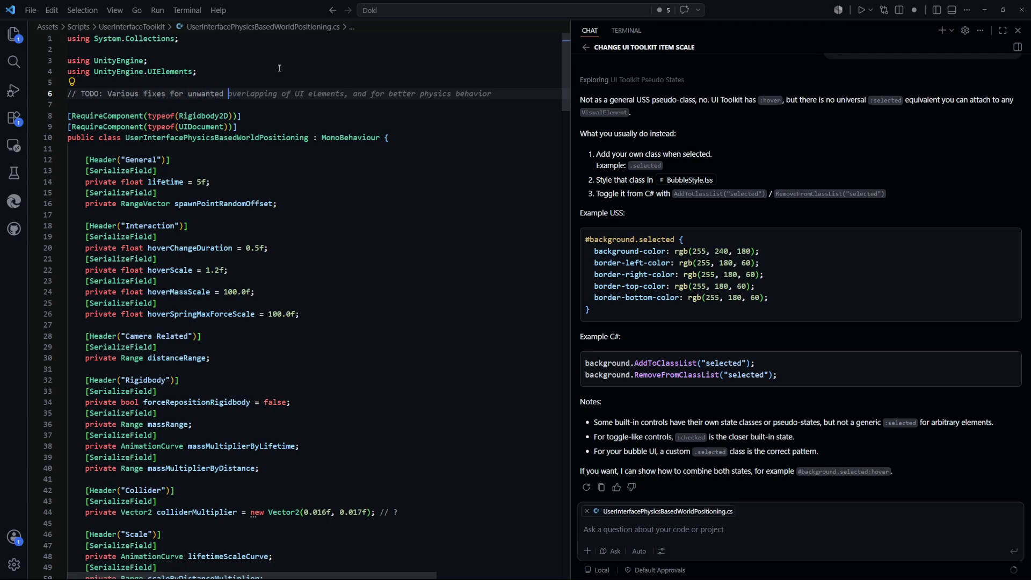
type("overlap")
key("Return")
type("// - Try")
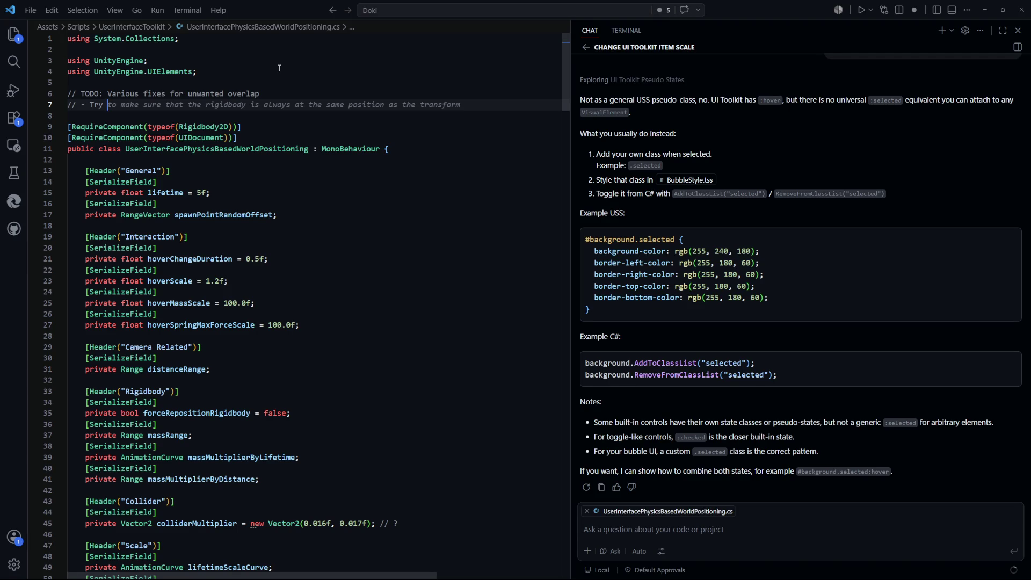
type("checking collision before spawn")
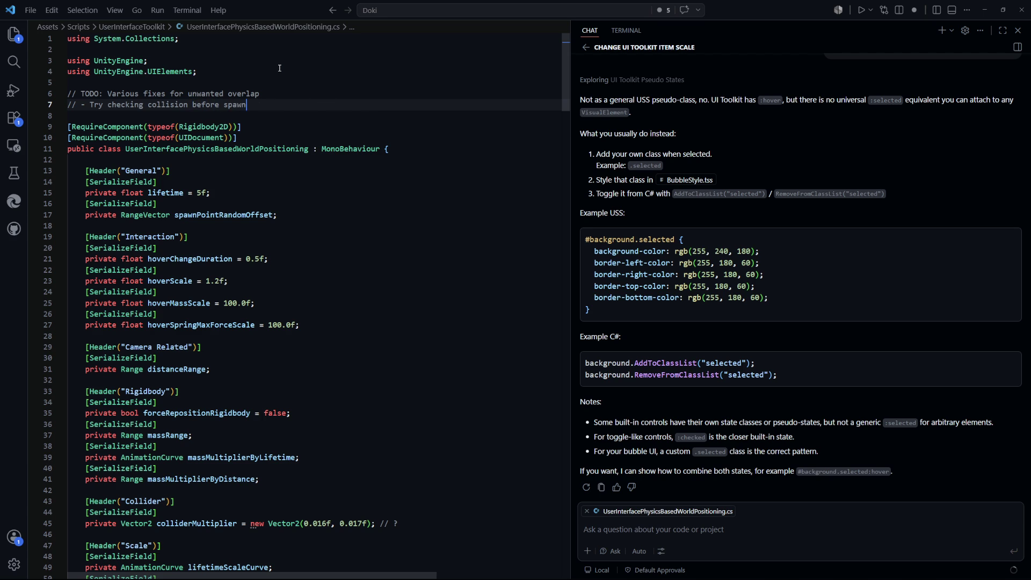
key("Return")
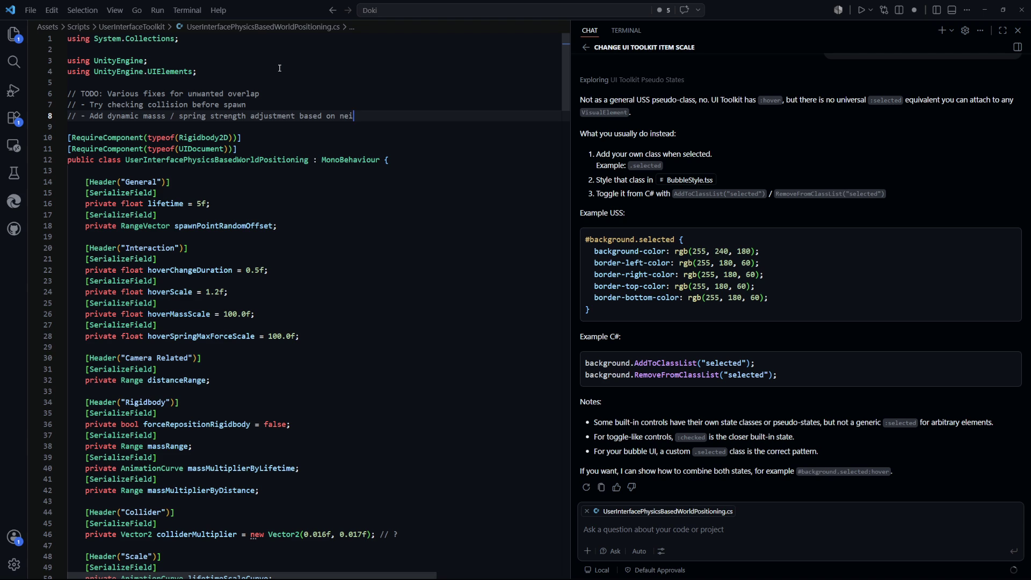
type("// - Add dynamic masss / spring strength adjustment based on neighbour overlap")
Scroll to the pointer handlers and inspect OnMouseOverBackground and its evt parameter.
left_click(313, 298)
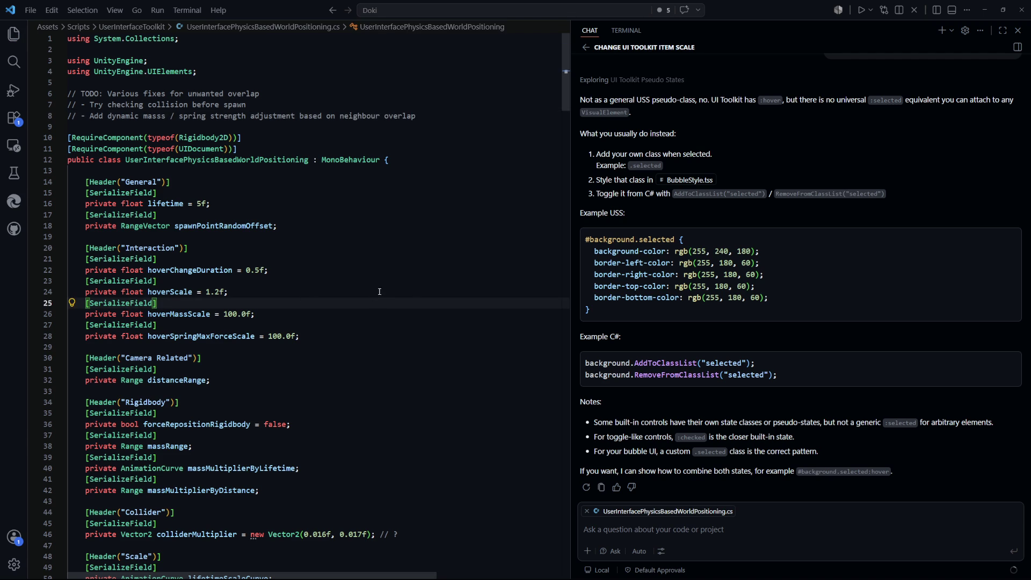
scroll(373, 300, "down", 5)
scroll(367, 283, "down", 20)
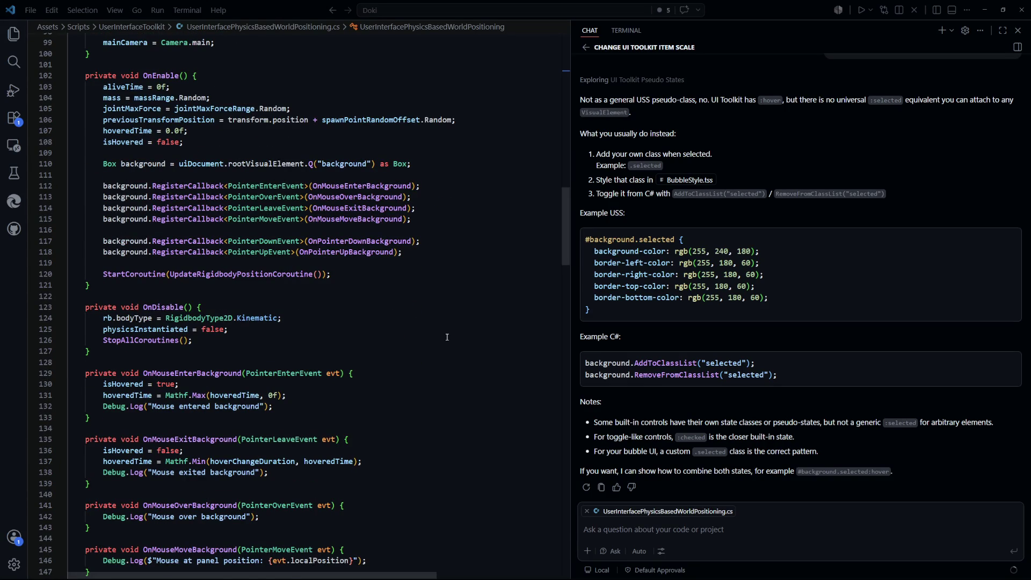
scroll(414, 336, "down", 7)
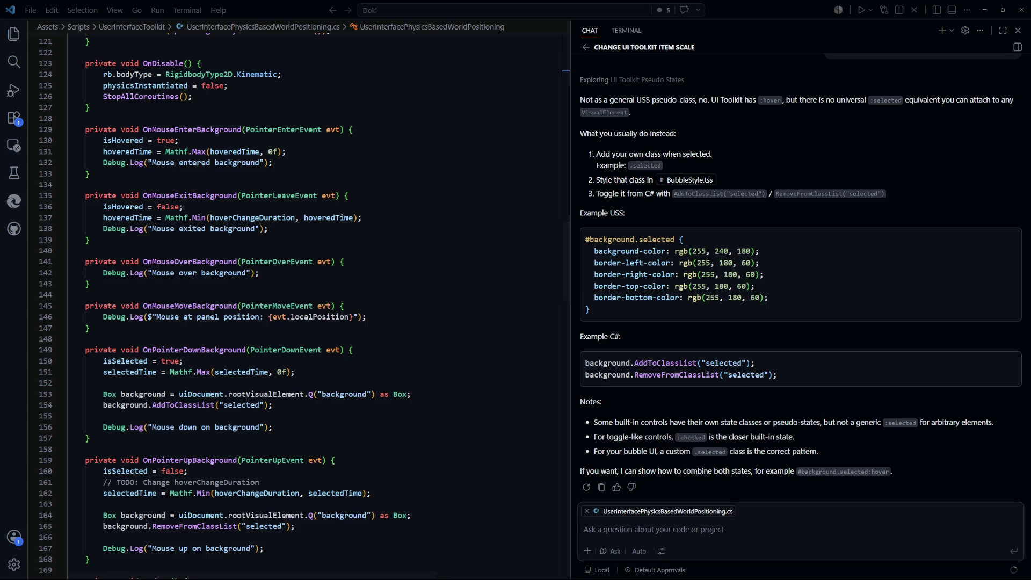
left_click(392, 256)
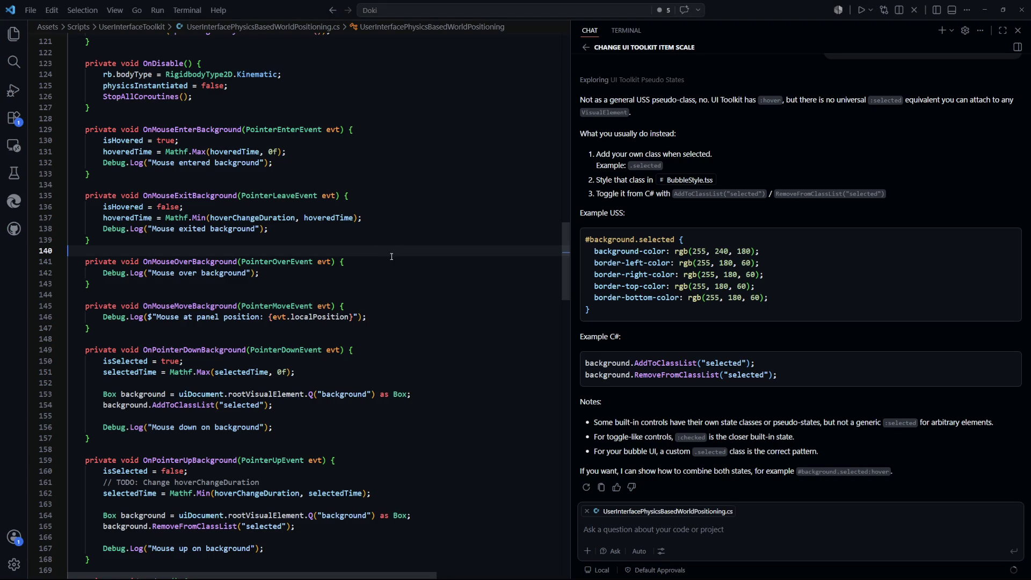
double_click(190, 262)
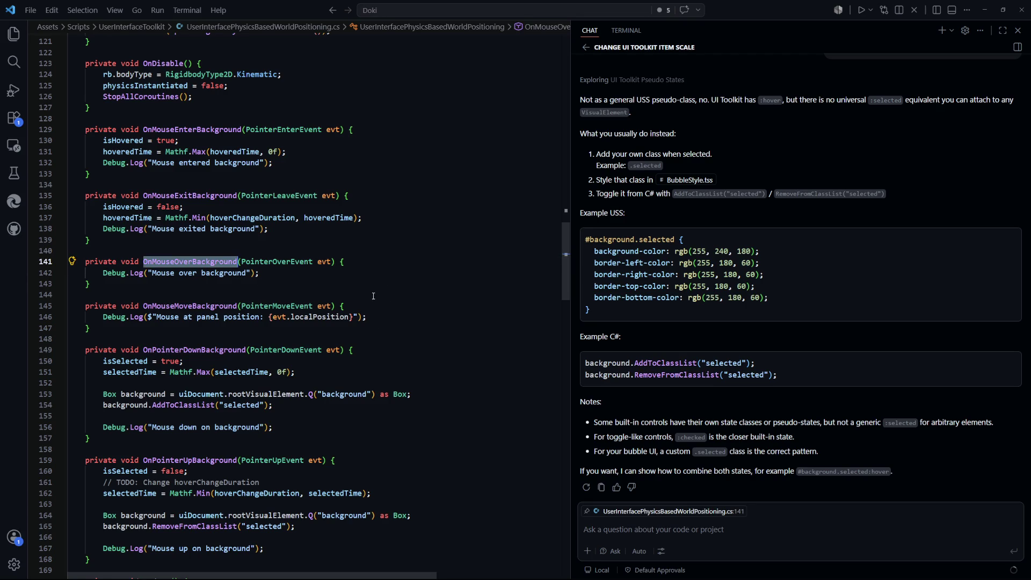
scroll(370, 289, "up", 2)
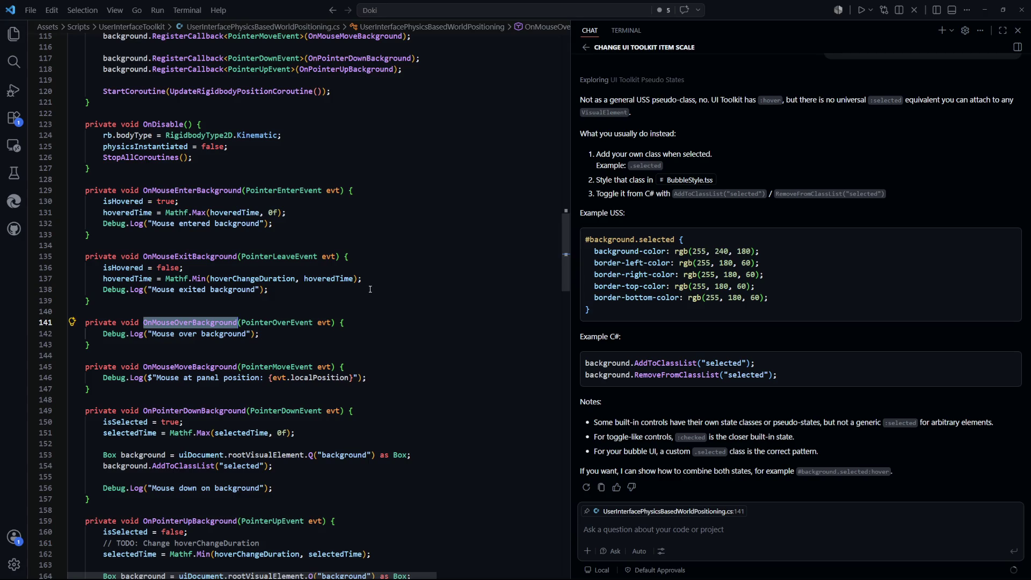
scroll(371, 290, "down", 1)
double_click(325, 303)
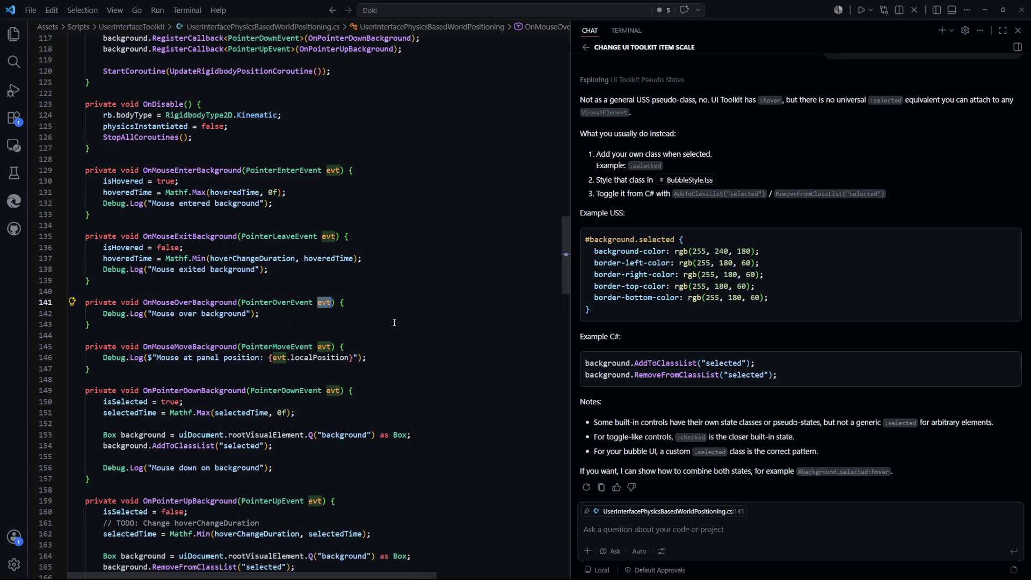
scroll(395, 319, "up", 4)
scroll(395, 316, "down", 6)
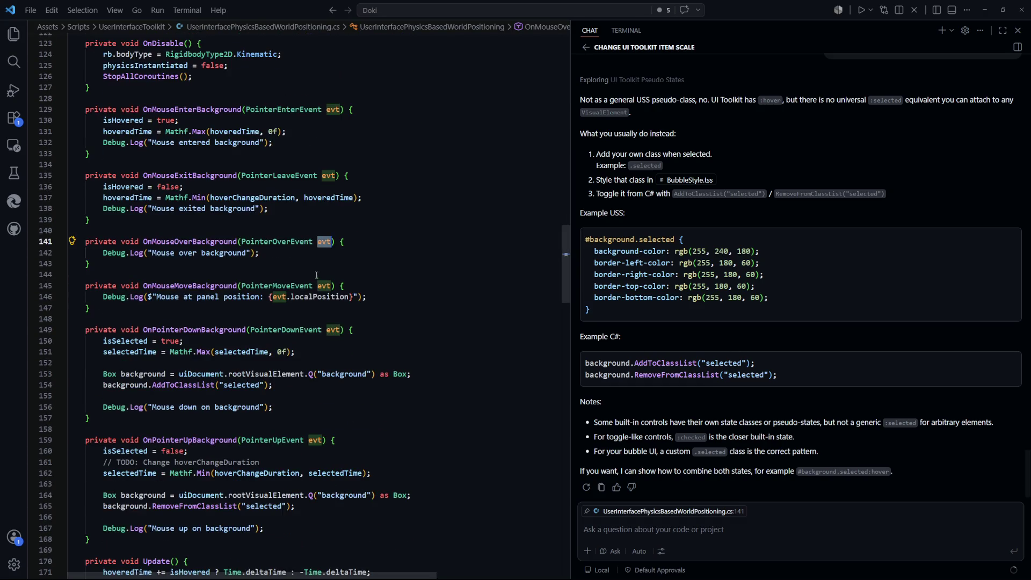
scroll(449, 342, "down", 2)
Ask Copilot 'Get pointer position from #sym:PointerDownEvent'.
left_click(299, 251)
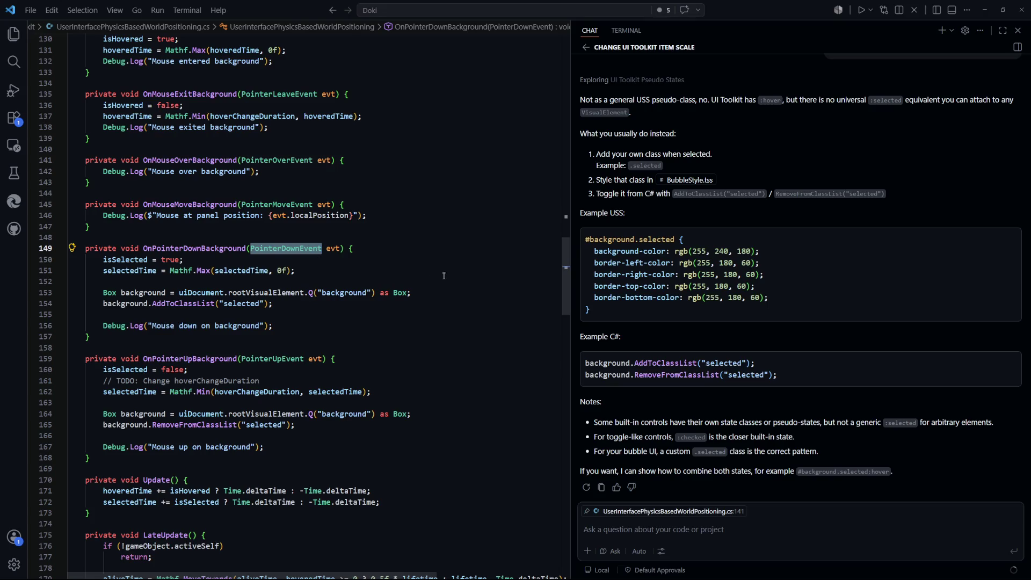
left_click(715, 528)
type("Get")
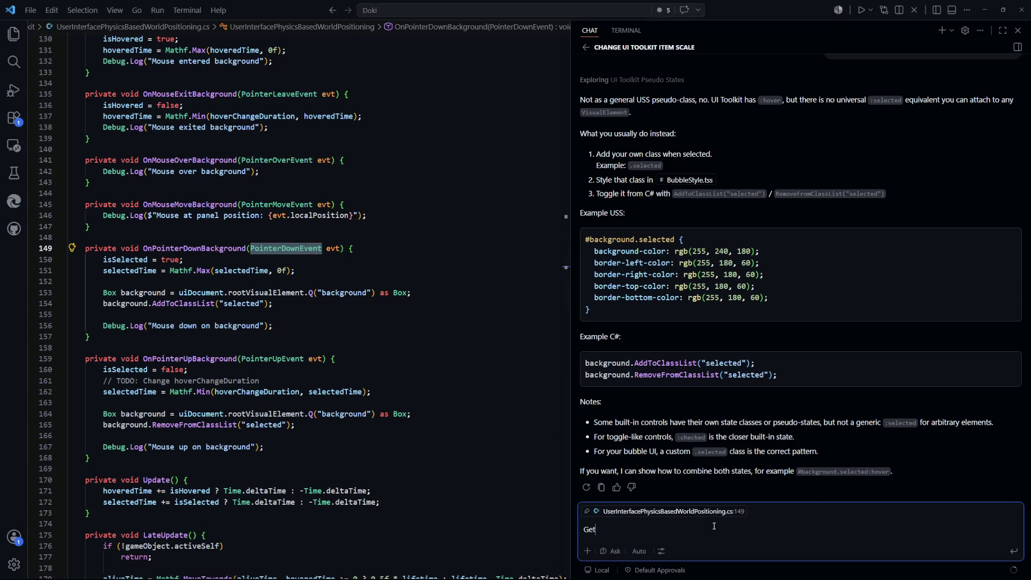
type(" mouse")
key("BackSpace")
key("BackSpace")
key("BackSpace")
type("point")
type("er position from ")
type("#sym:PointerDownEvent")
key("Return")
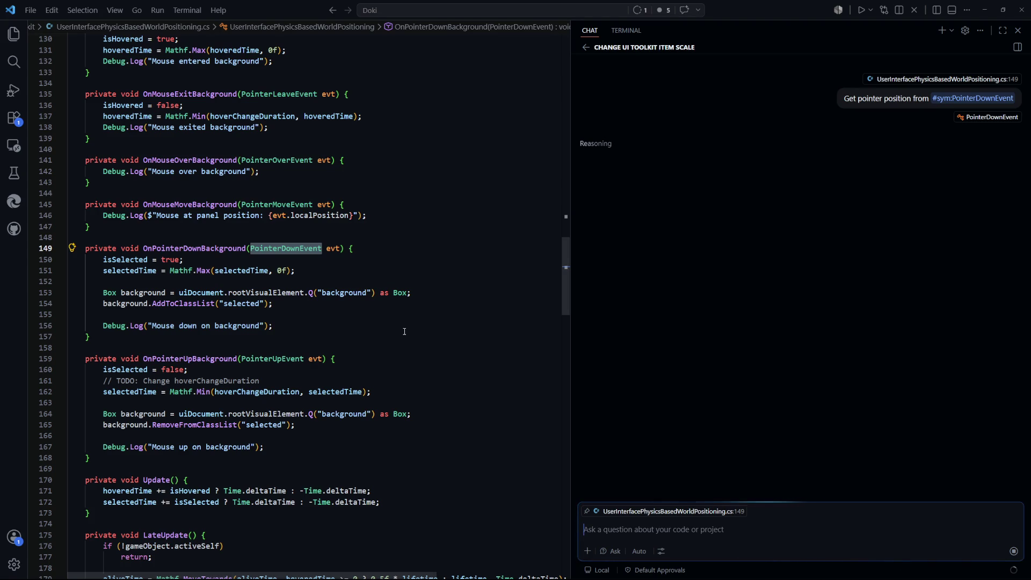
Add isSelected = false; after line 136 in OnMouseExitBackground.
scroll(321, 279, "up", 2)
scroll(321, 279, "up", 2)
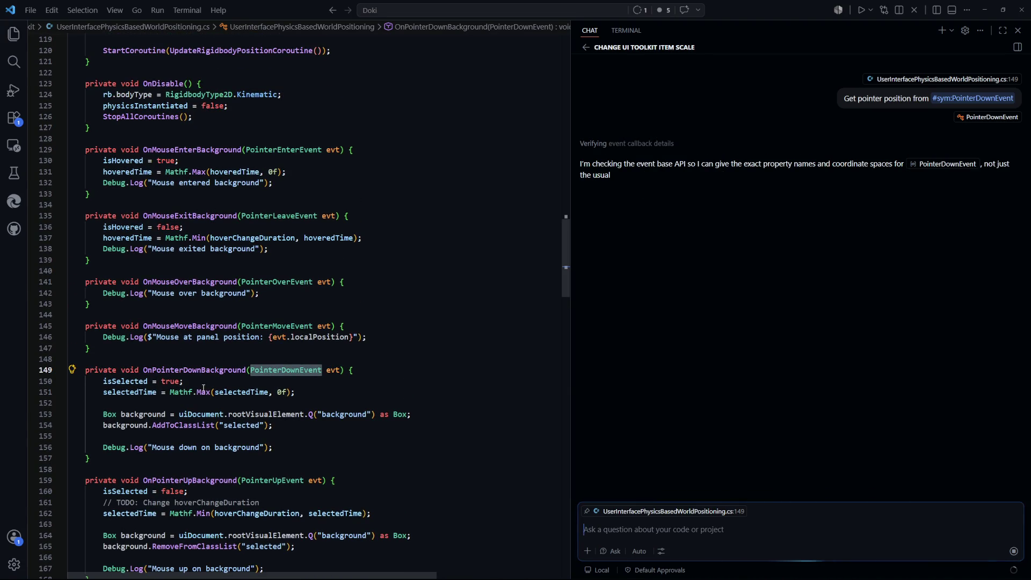
left_click_drag(184, 382, 107, 382)
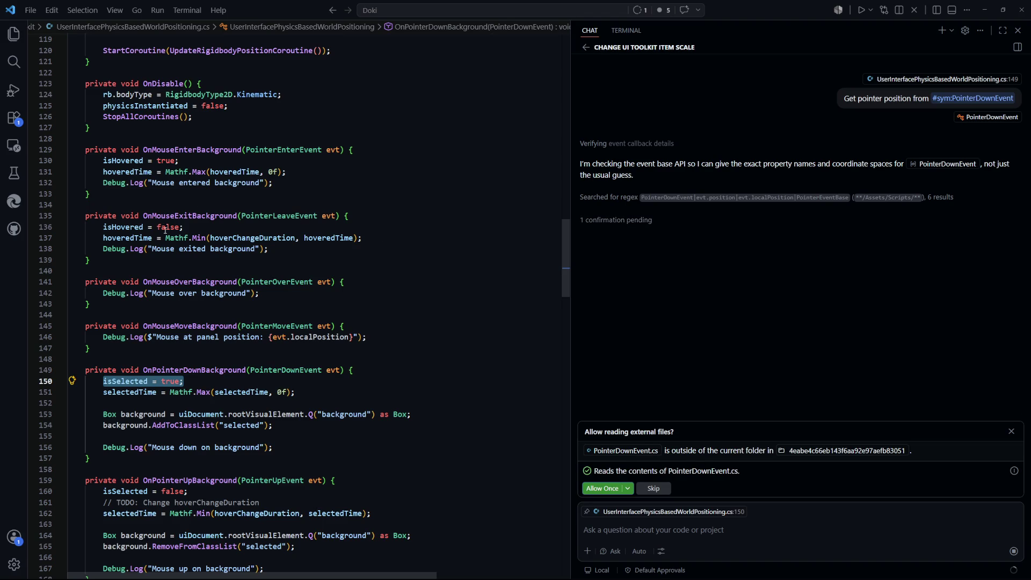
left_click(248, 228)
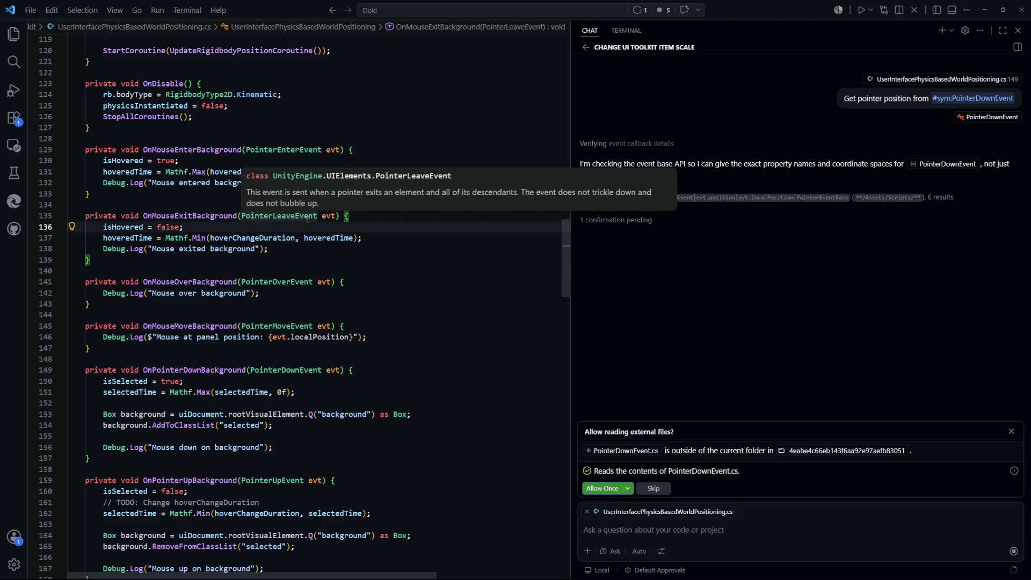
key("Return")
key("Tab")
key("Up")
key("Return")
key("ctrl+z")
double_click(168, 238)
type("f")
key("Tab")
Insert the comment // TODO: Work with capture instead above the new statement.
left_click(286, 230)
key("Return")
type("// TODO: Work with capture instead")
left_click(425, 271)
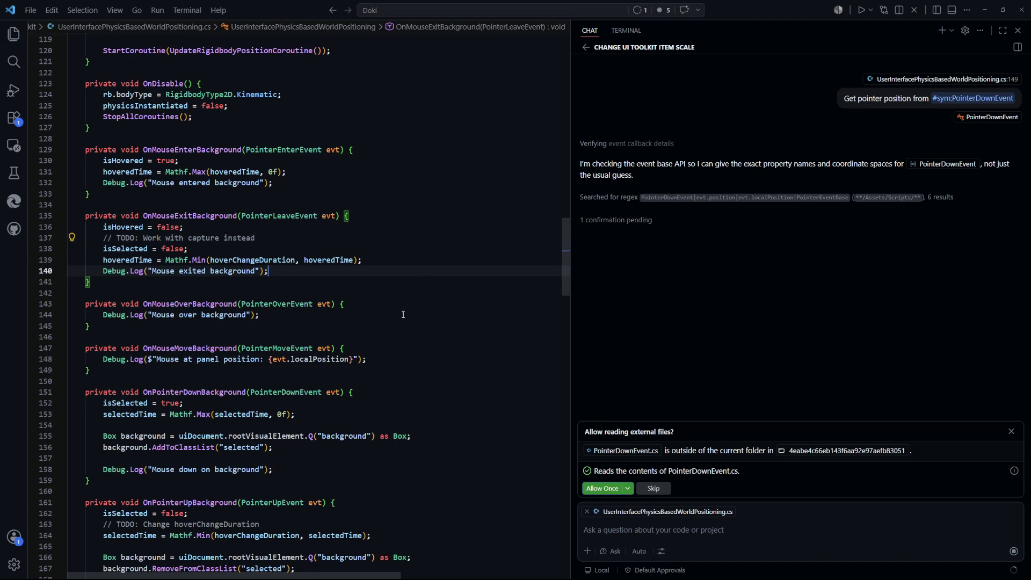
Review targetJoint and targetPositionVS usages and select the statement on lines 252–255.
scroll(400, 320, "down", 8)
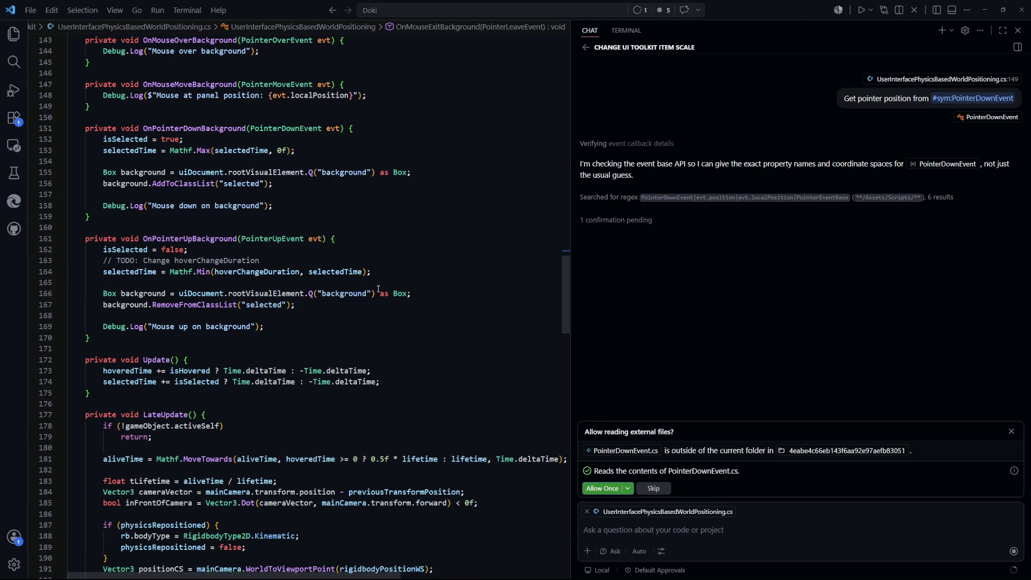
scroll(377, 283, "down", 2)
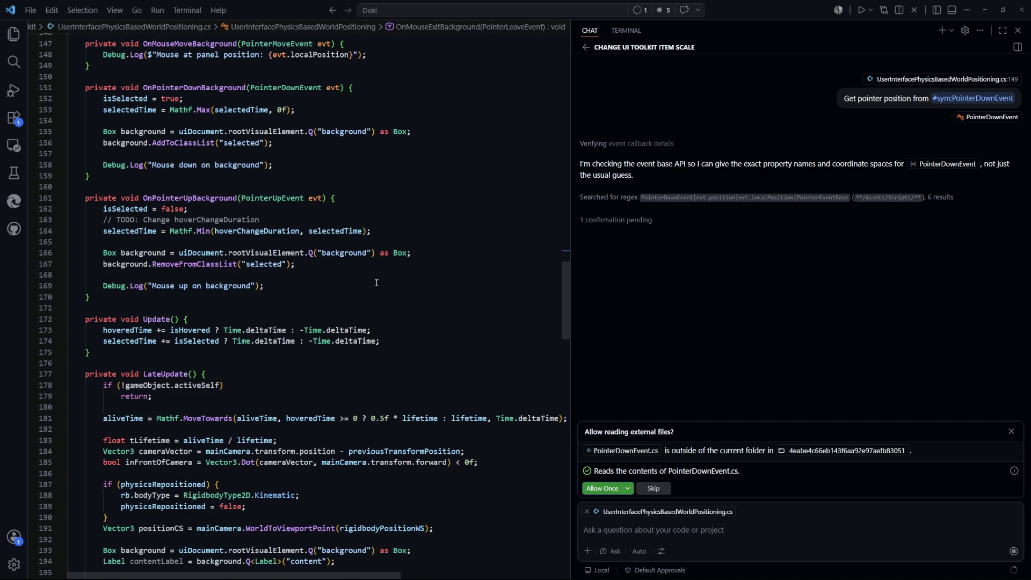
scroll(376, 279, "down", 7)
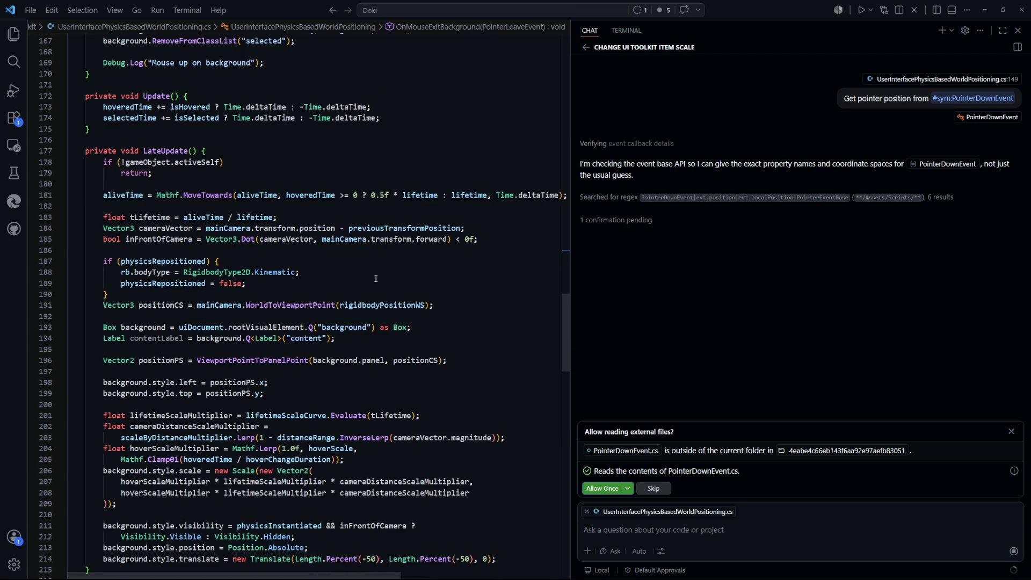
scroll(376, 279, "up", 4)
scroll(376, 277, "up", 3)
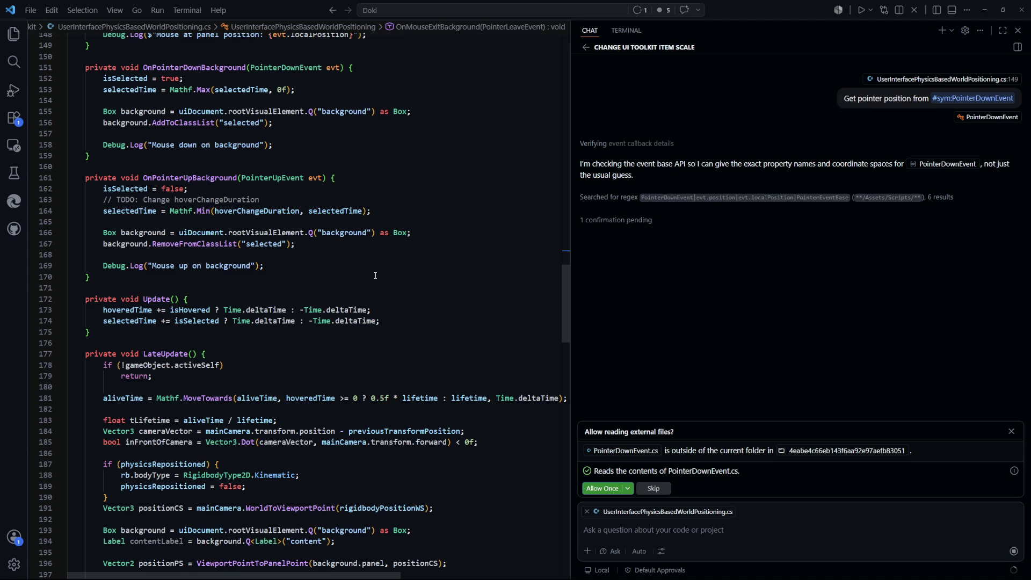
scroll(376, 274, "up", 4)
scroll(375, 273, "down", 18)
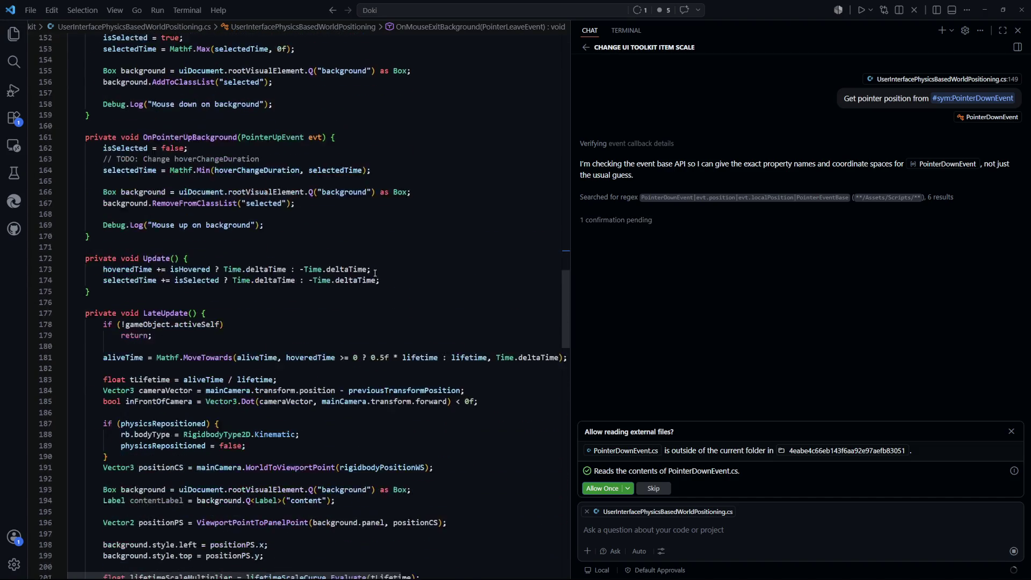
scroll(374, 276, "down", 10)
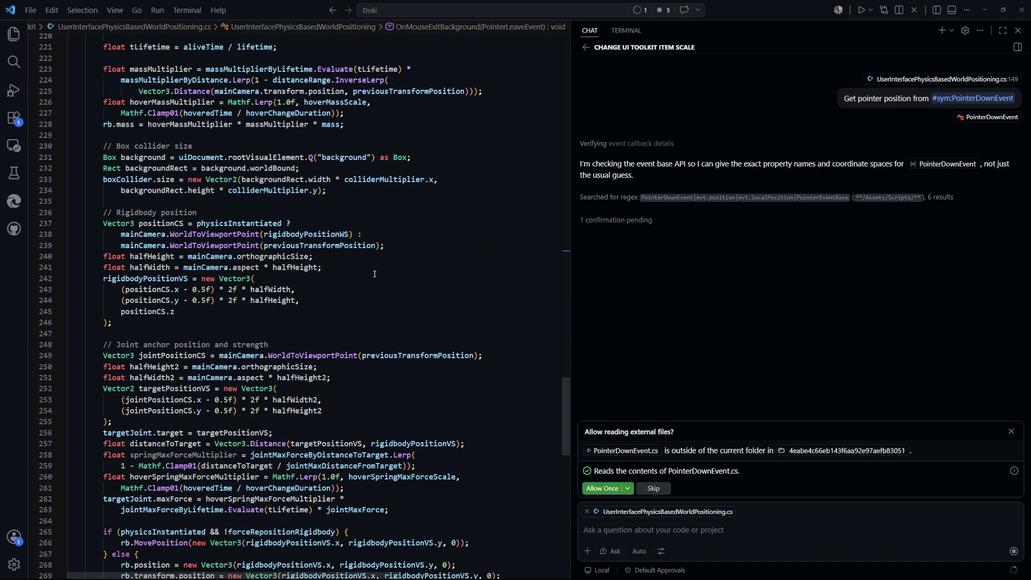
scroll(375, 274, "down", 9)
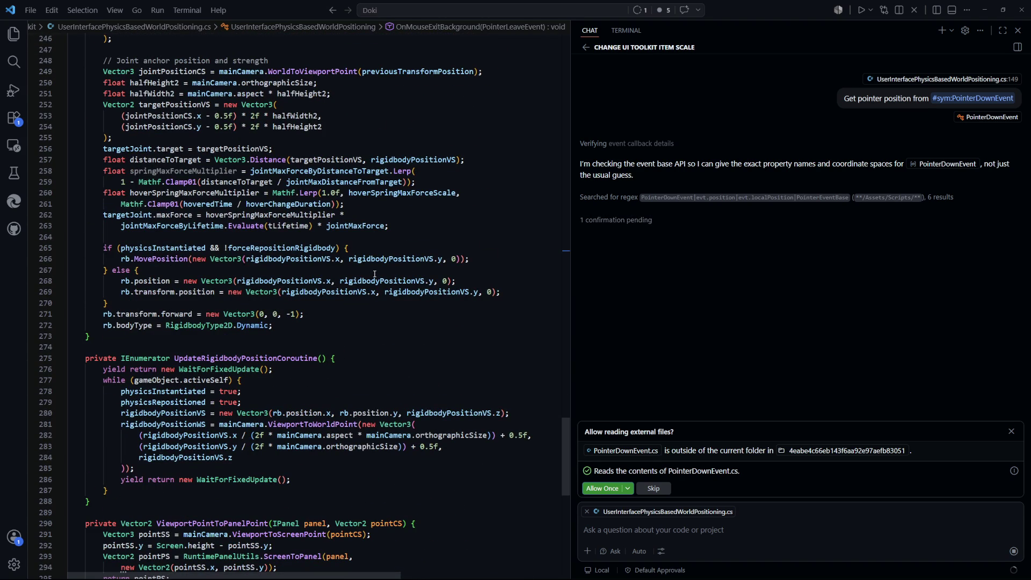
scroll(375, 274, "down", 2)
left_click(130, 155)
scroll(182, 300, "up", 4)
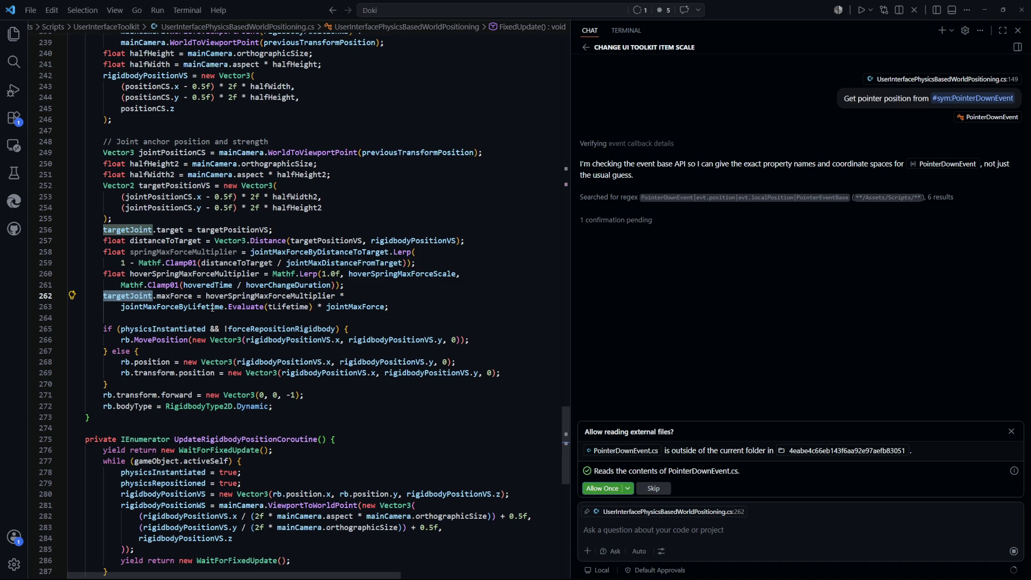
scroll(203, 301, "up", 1)
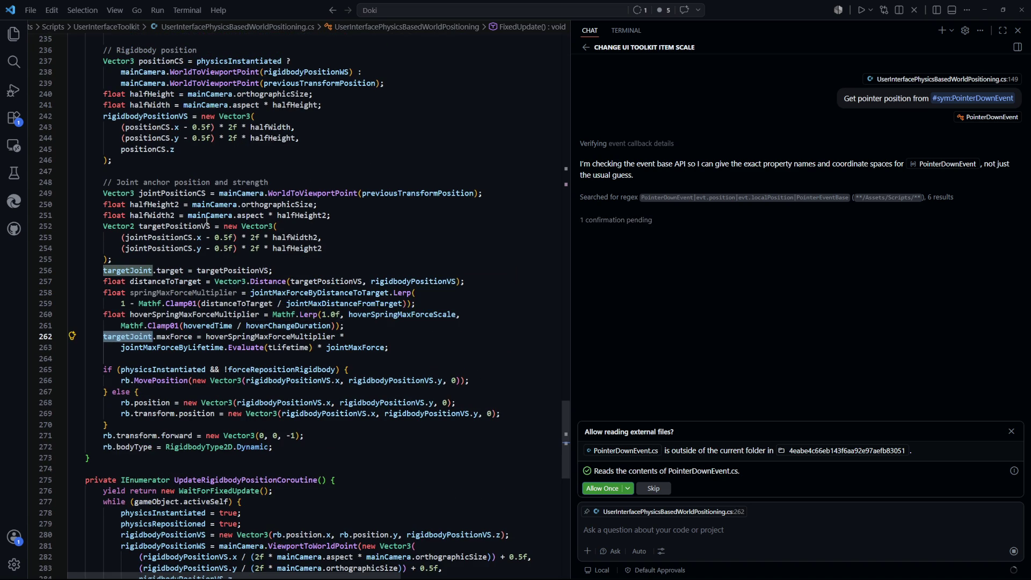
left_click(214, 224)
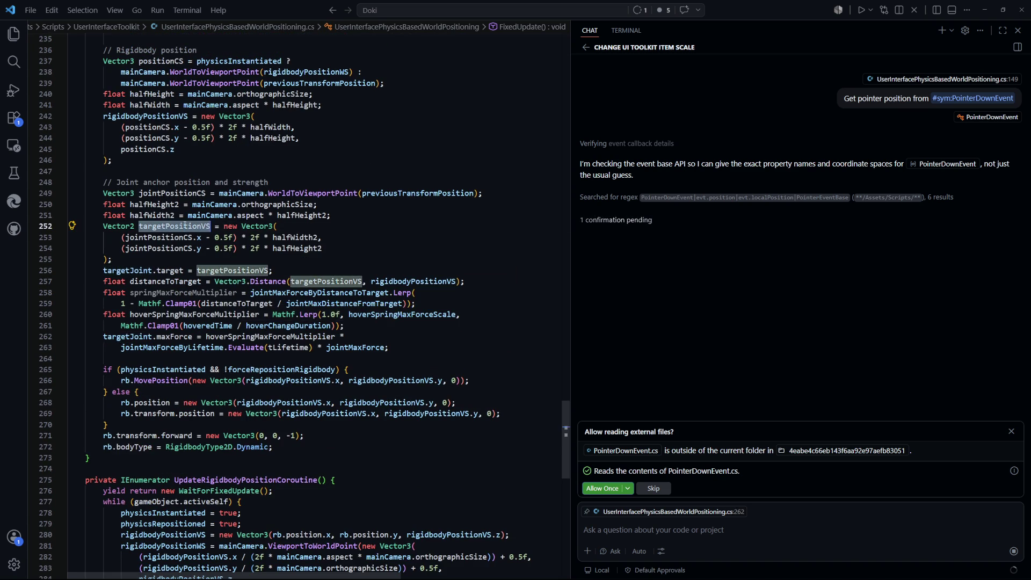
left_click(352, 245)
key("shift+alt+Right")
key("shift+alt+Right")
key("shift+alt+Right")
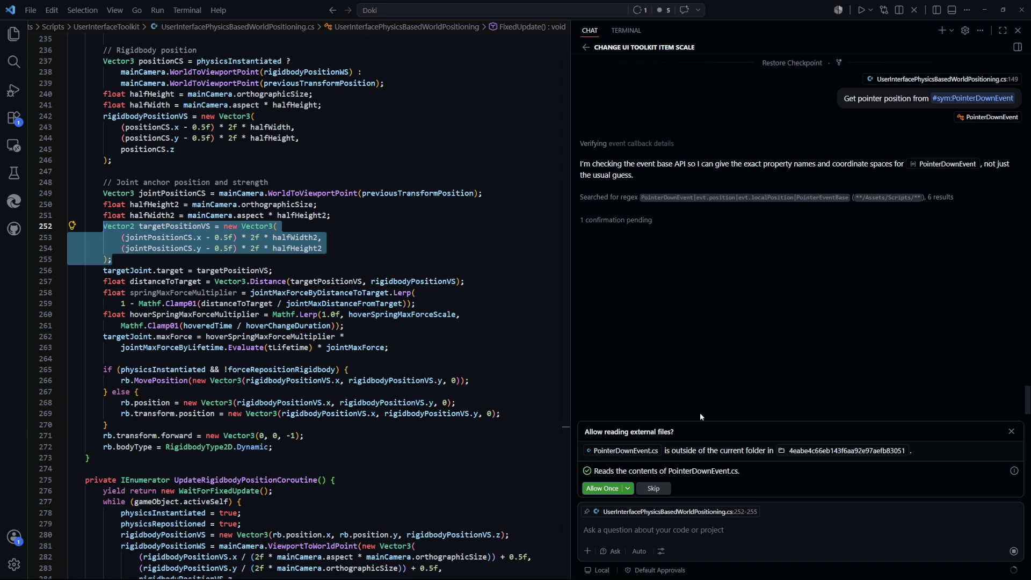
Decline Copilot's external file read and select its panelPosition and elementPosition answer lines.
left_click(660, 492)
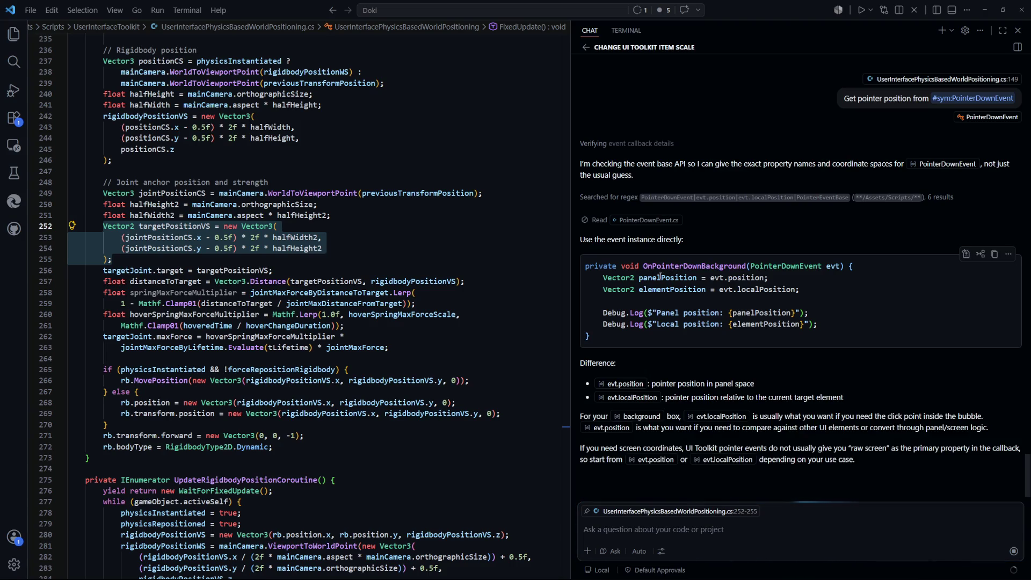
left_click_drag(770, 278, 659, 277)
left_click(827, 291)
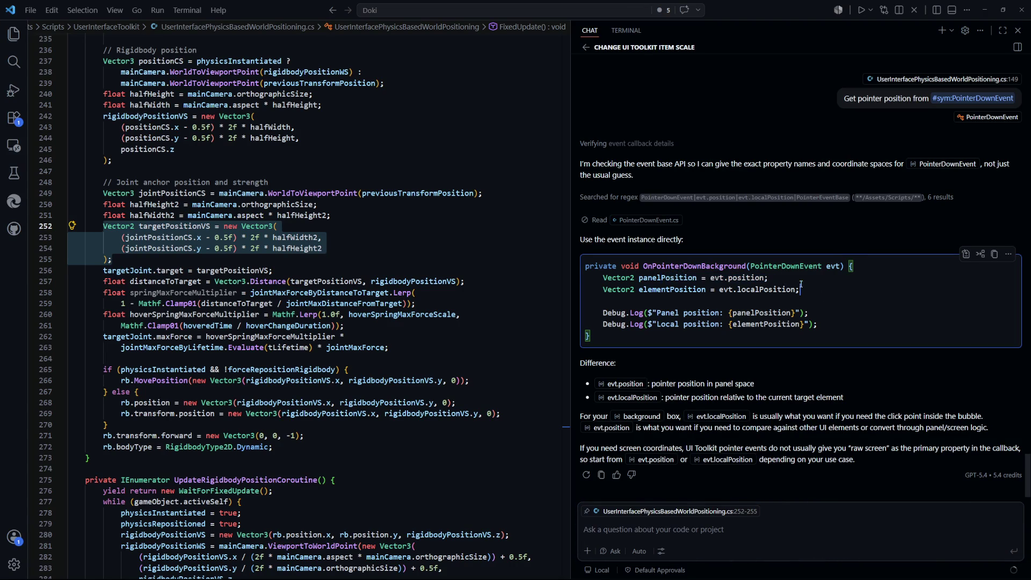
left_click_drag(820, 290, 640, 277)
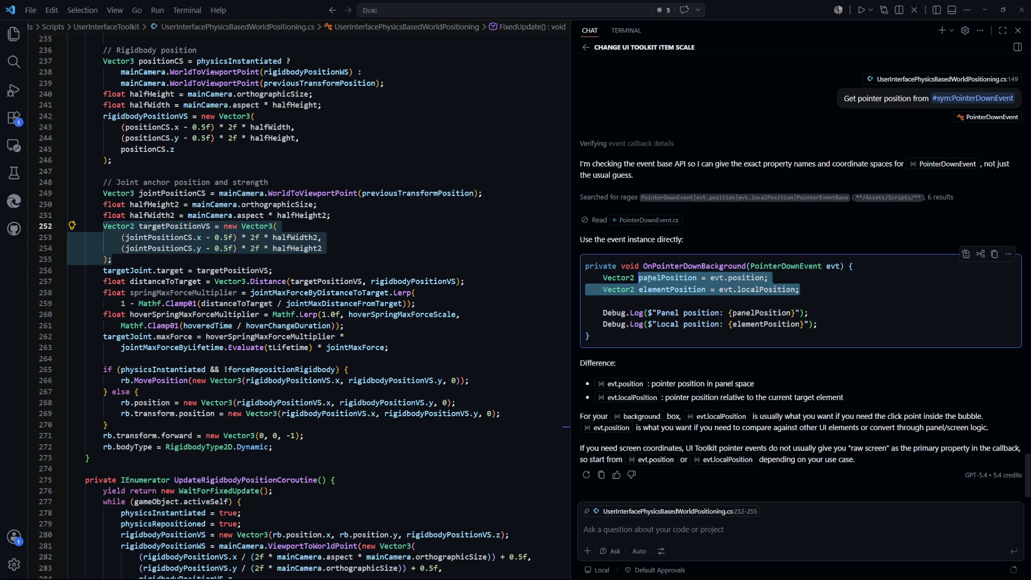
left_click(810, 290)
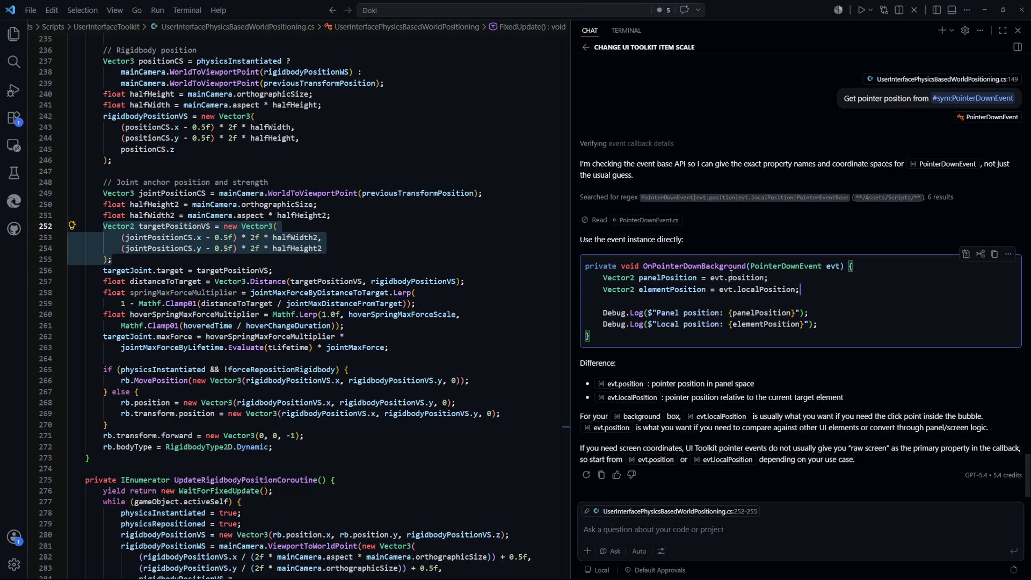
Inspect the ViewportPointToPanelPoint method in the script.
scroll(240, 355, "down", 10)
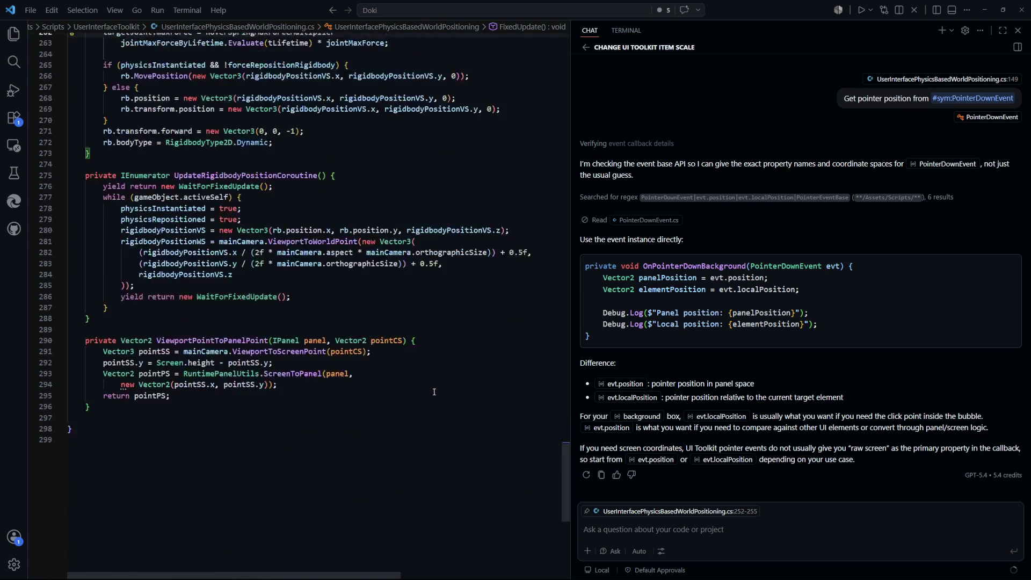
left_click(243, 316)
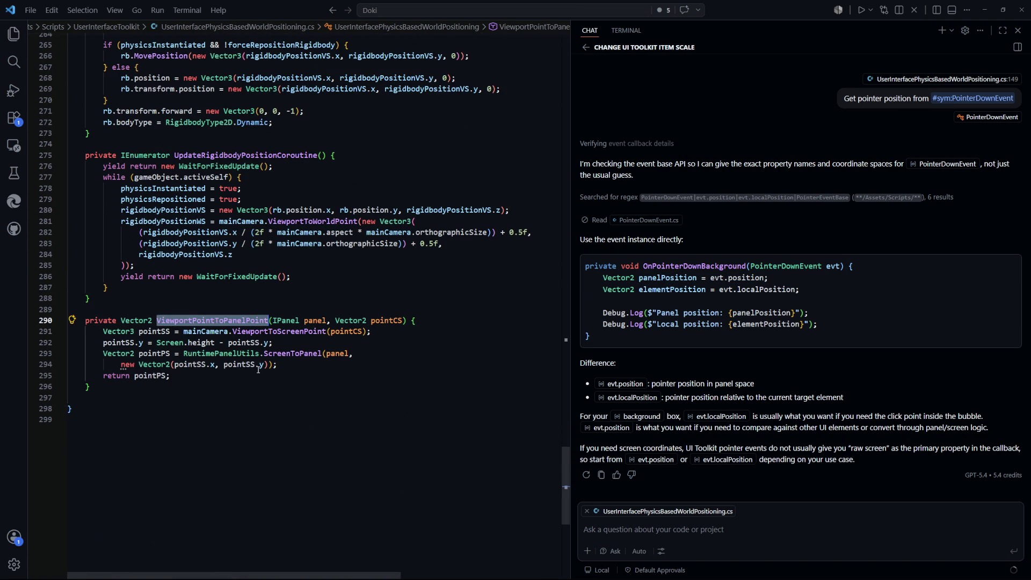
key("Down")
key("Down")
key("Down")
double_click(243, 319)
left_click_drag(300, 408, 188, 310)
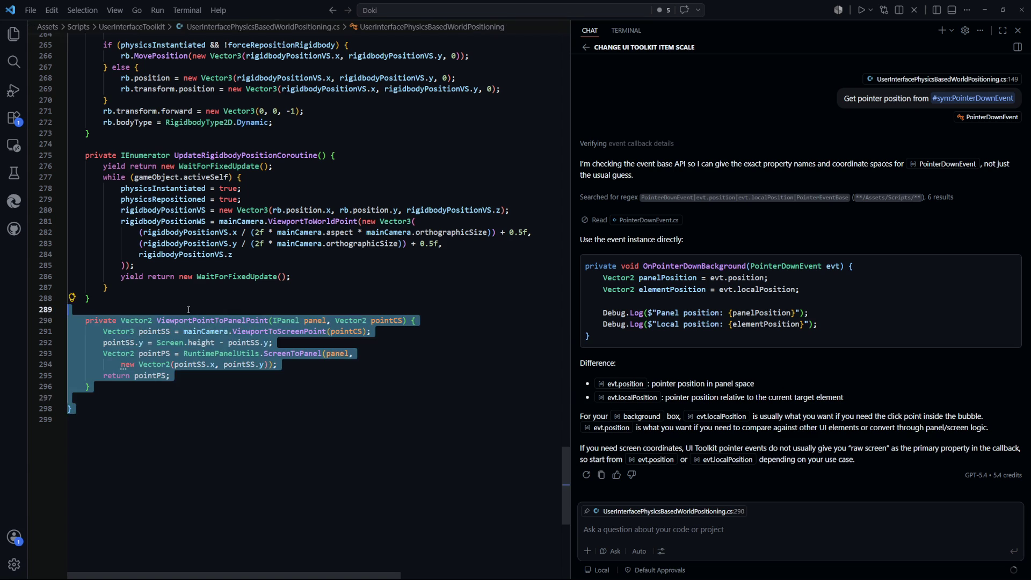
left_click(331, 311)
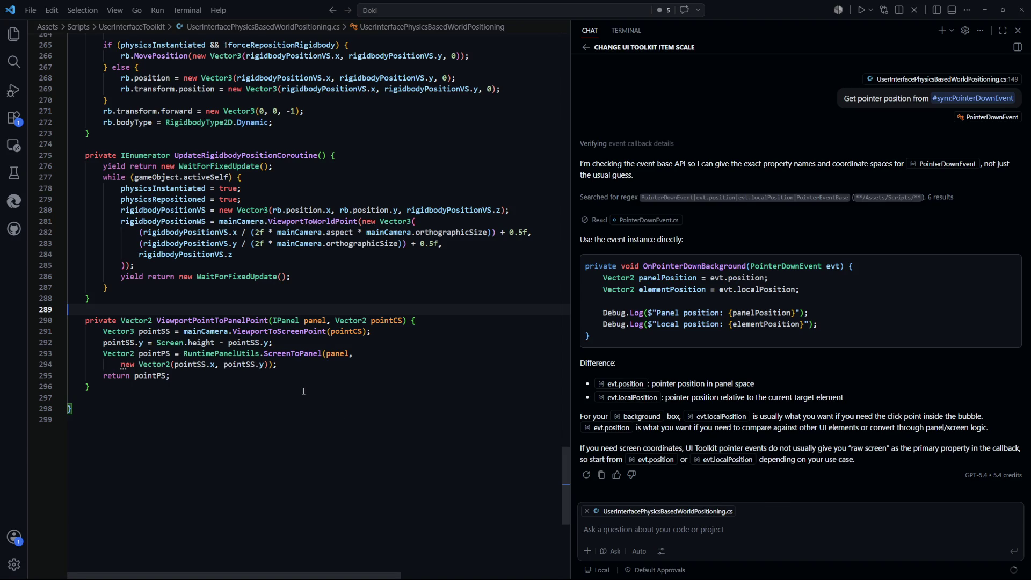
scroll(304, 391, "up", 5)
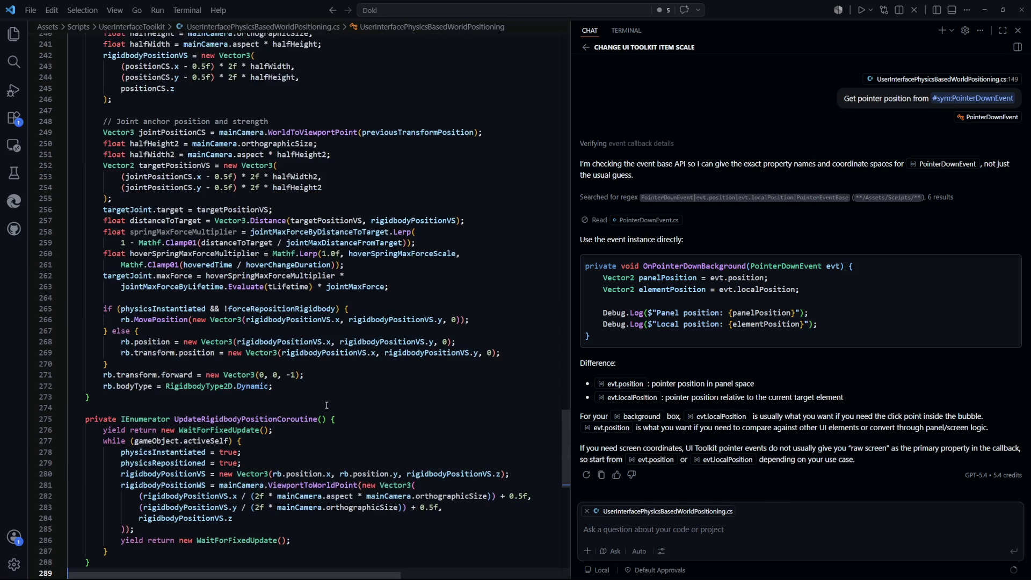
scroll(327, 405, "up", 4)
scroll(325, 406, "up", 4)
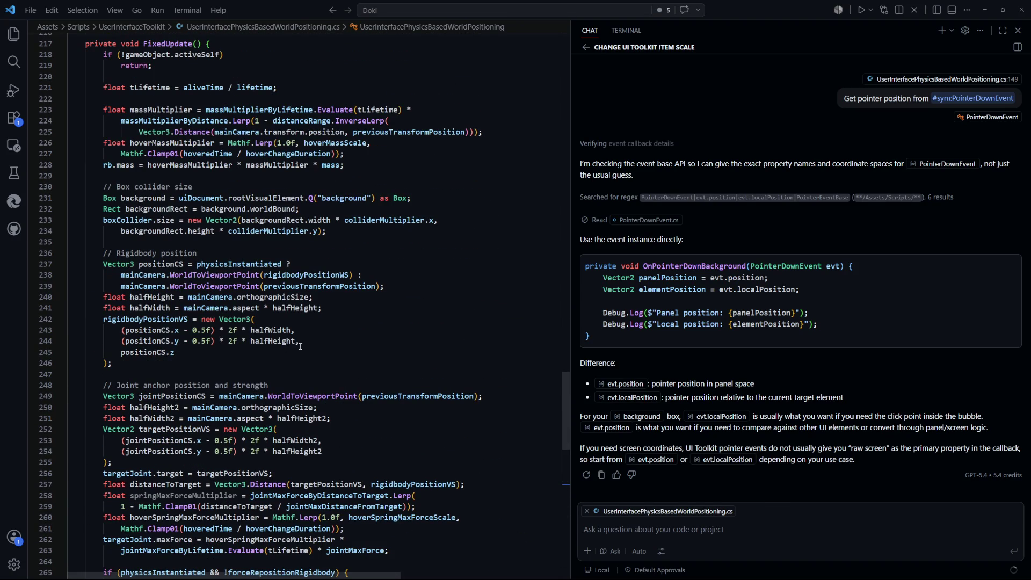
scroll(325, 338, "up", 1)
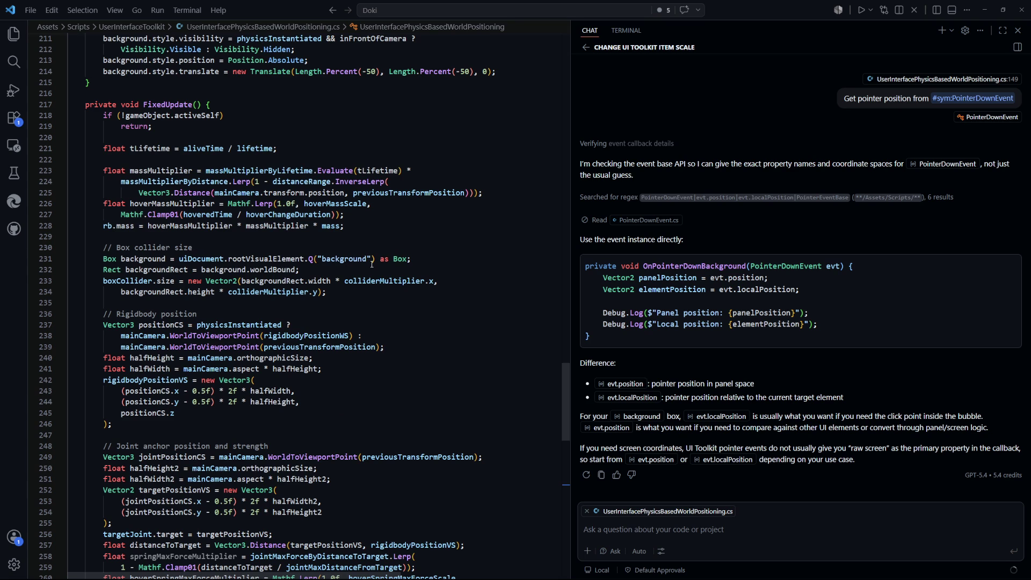
scroll(360, 349, "down", 10)
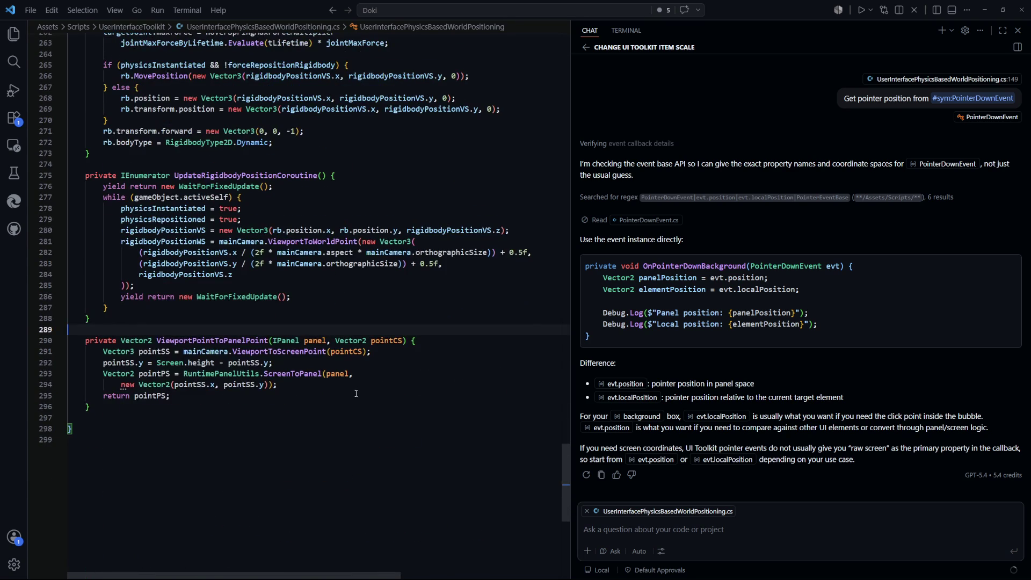
double_click(316, 340)
double_click(387, 341)
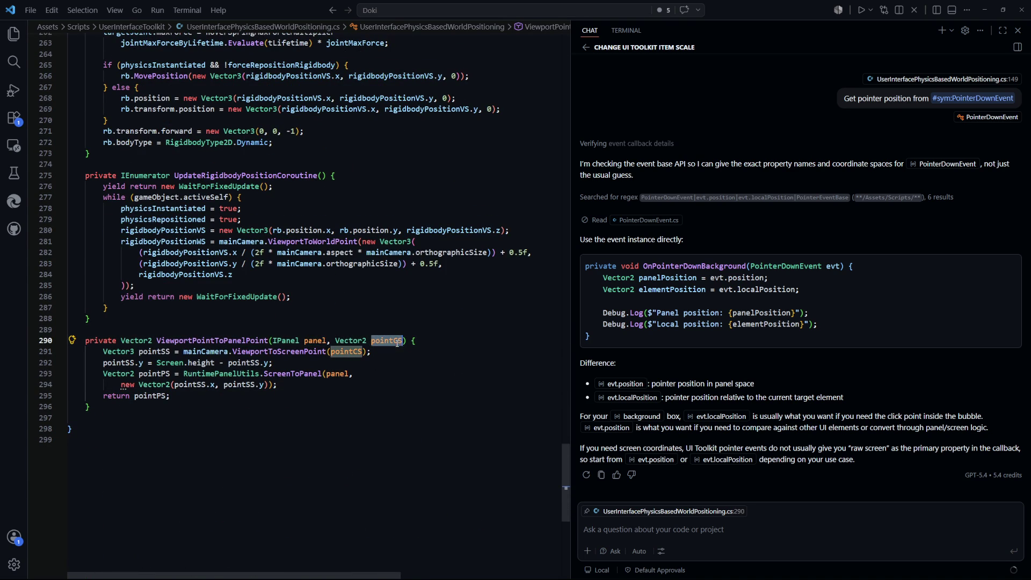
left_click(374, 398)
double_click(279, 351)
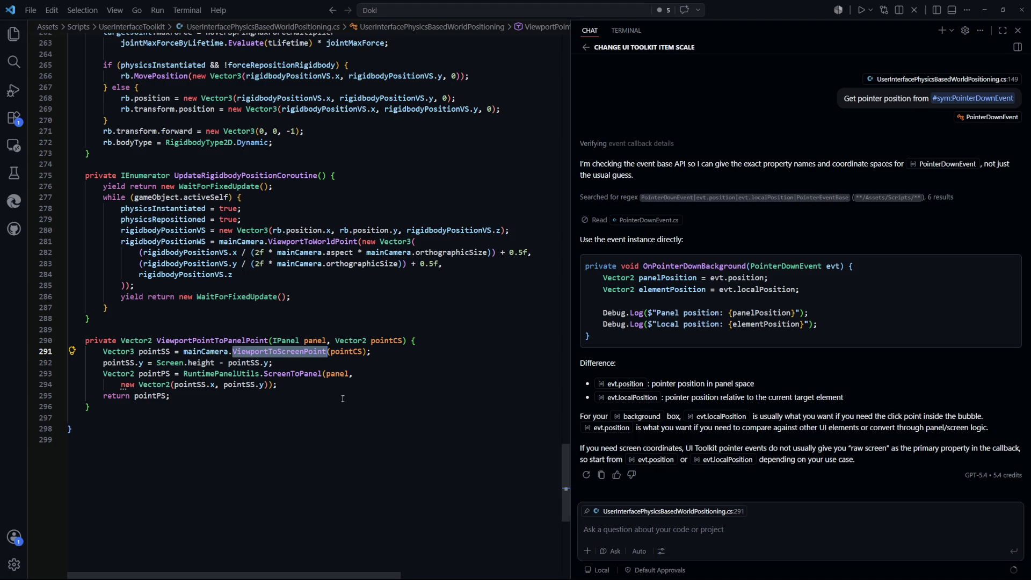
scroll(341, 397, "up", 11)
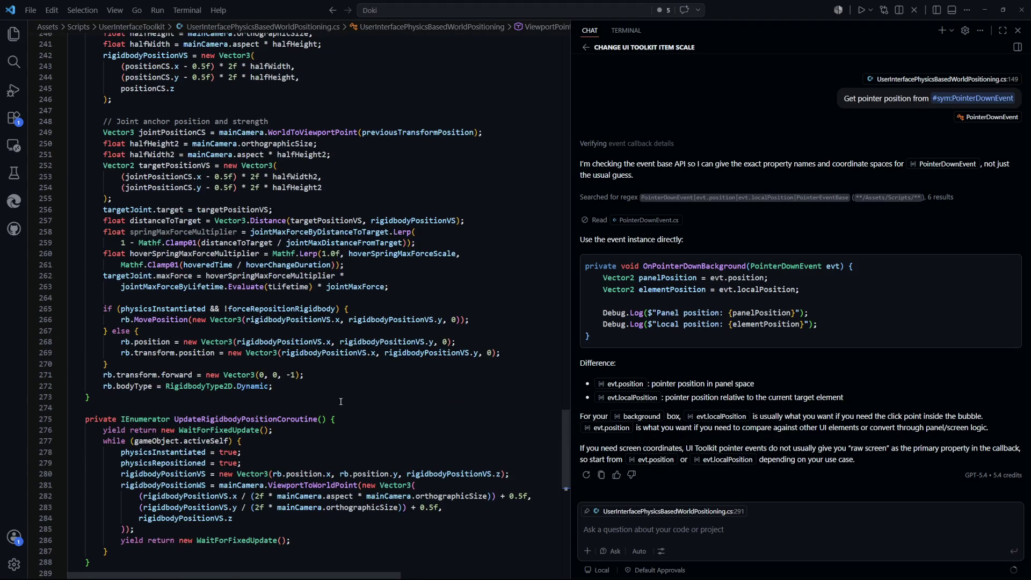
scroll(342, 402, "up", 14)
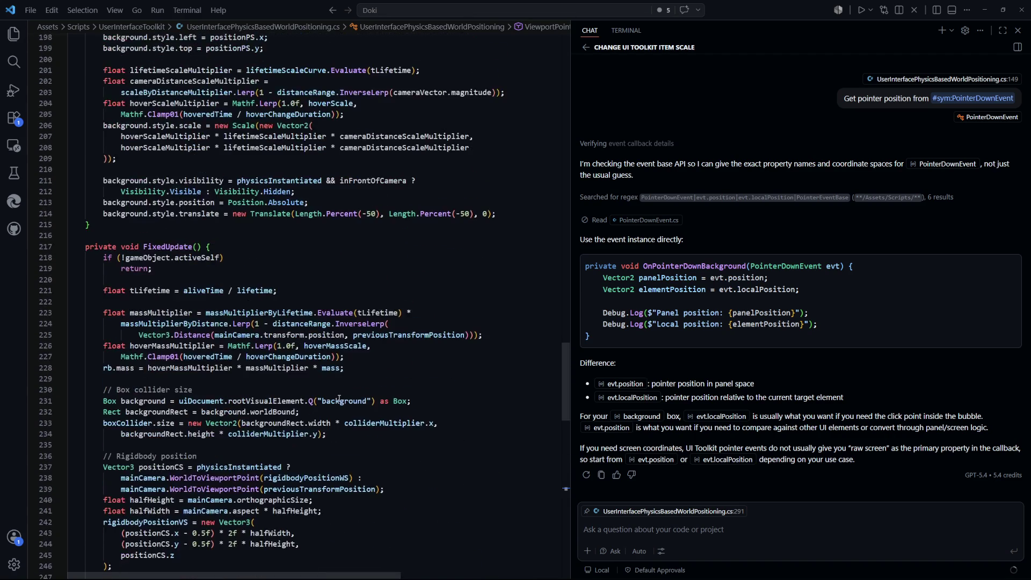
scroll(339, 398, "up", 14)
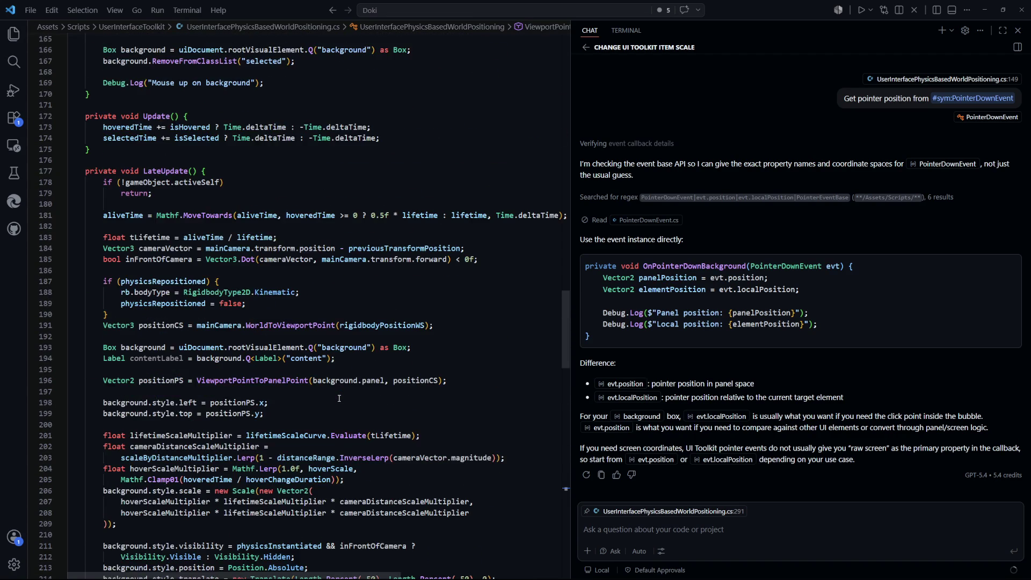
scroll(339, 398, "up", 7)
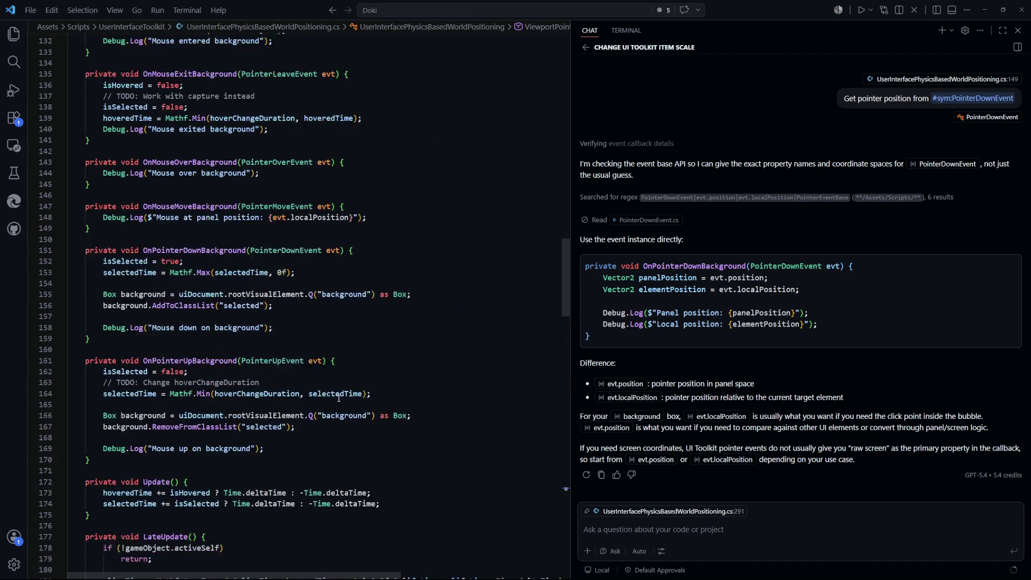
scroll(339, 398, "up", 4)
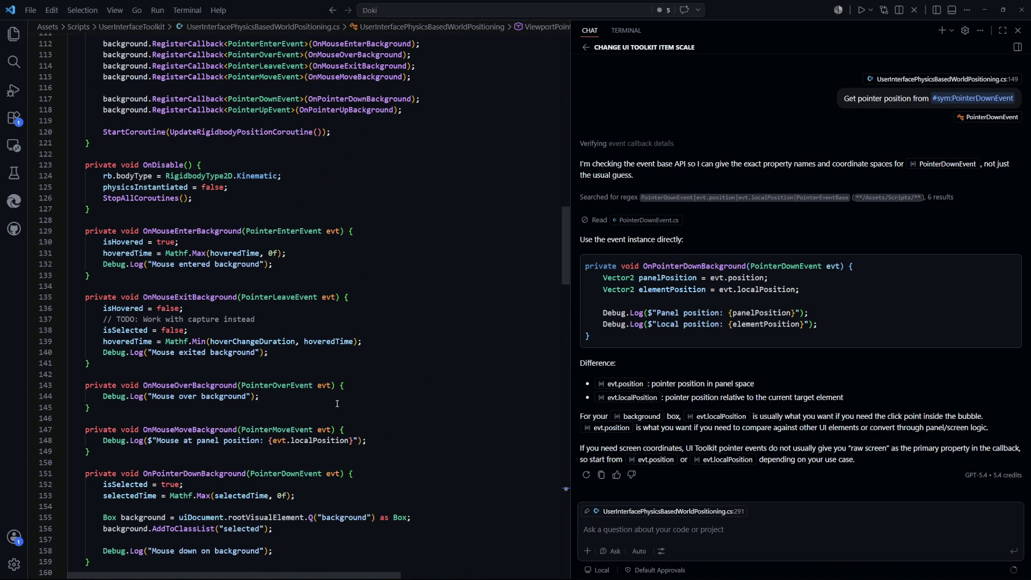
scroll(337, 404, "down", 8)
scroll(326, 393, "down", 6)
scroll(285, 385, "up", 4)
scroll(285, 385, "down", 20)
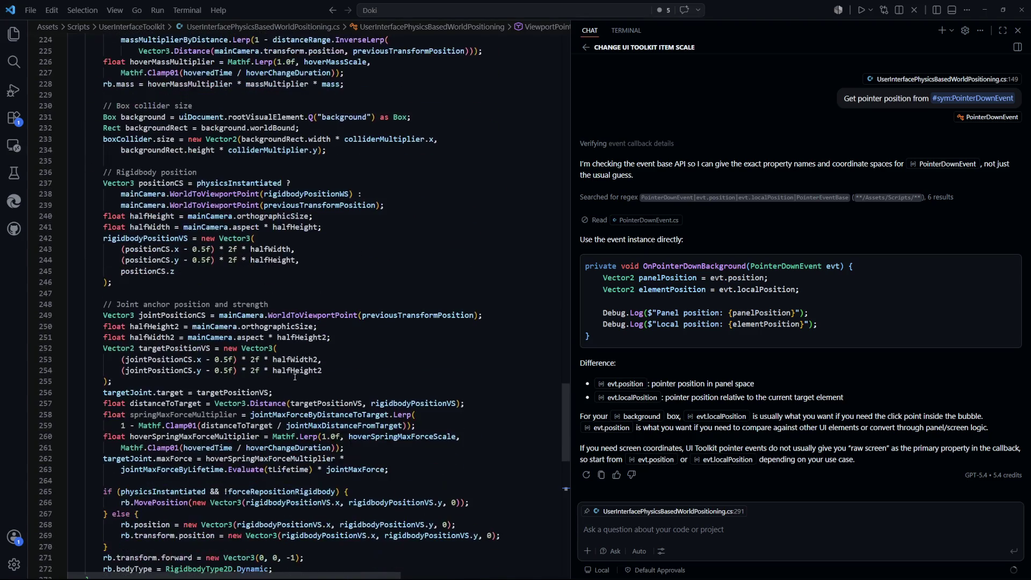
mouse_move(151, 234)
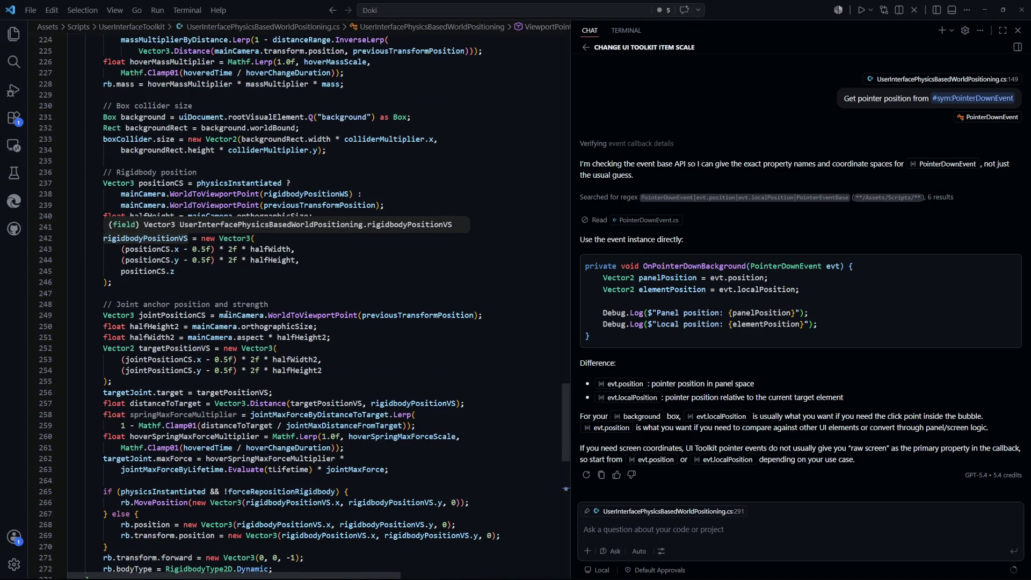
scroll(173, 286, "down", 4)
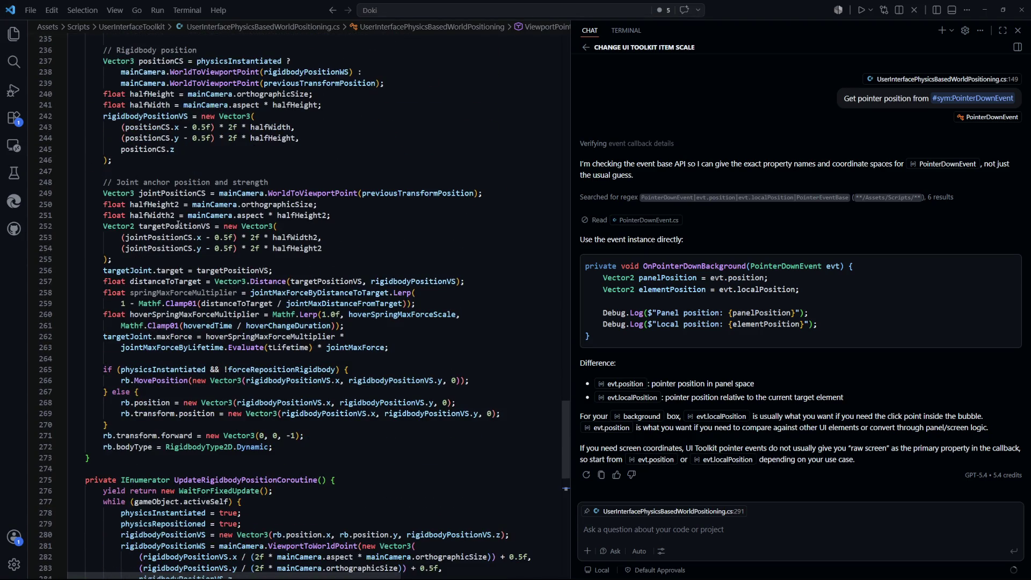
left_click(178, 225)
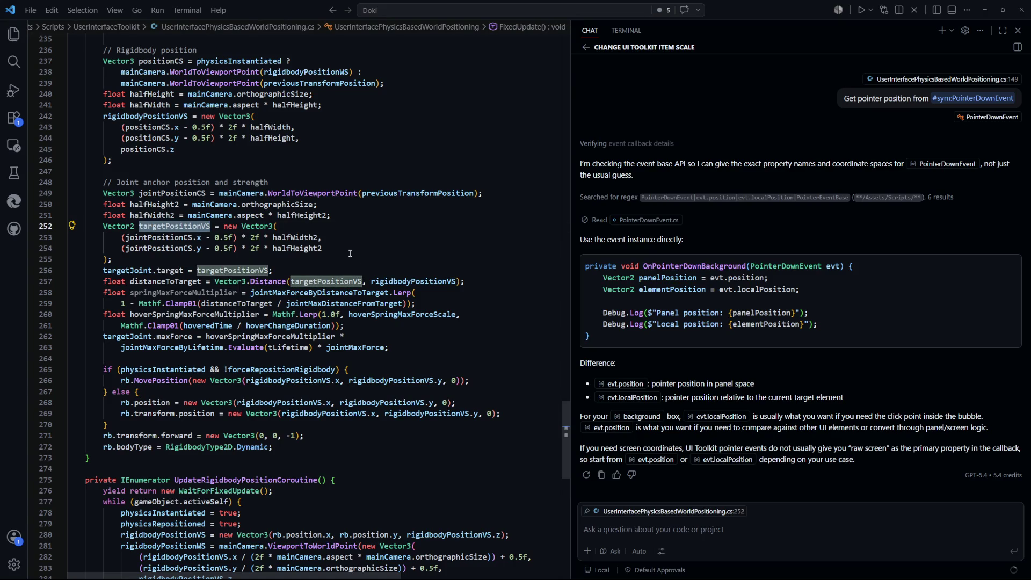
scroll(349, 251, "up", 1)
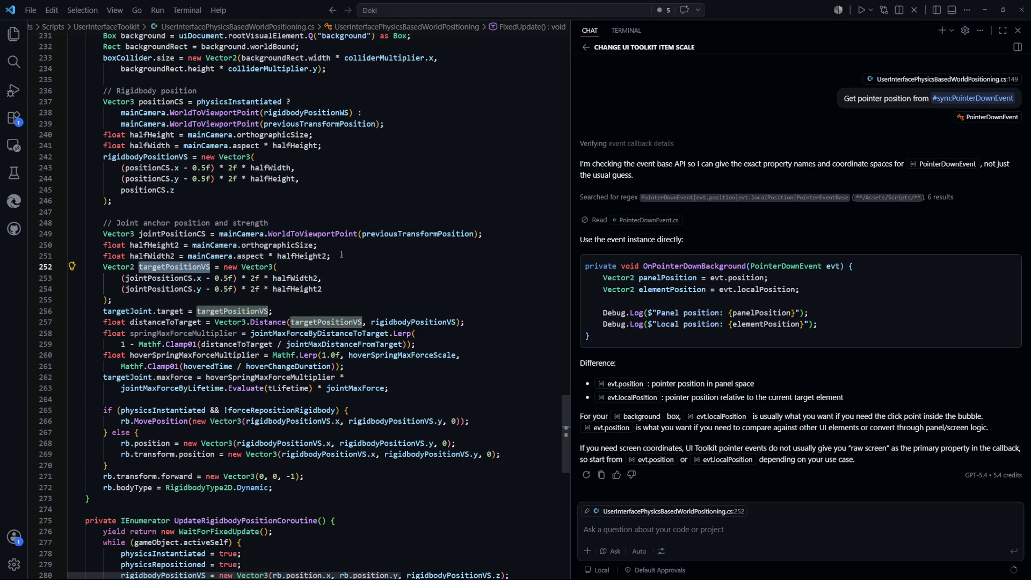
left_click(207, 234)
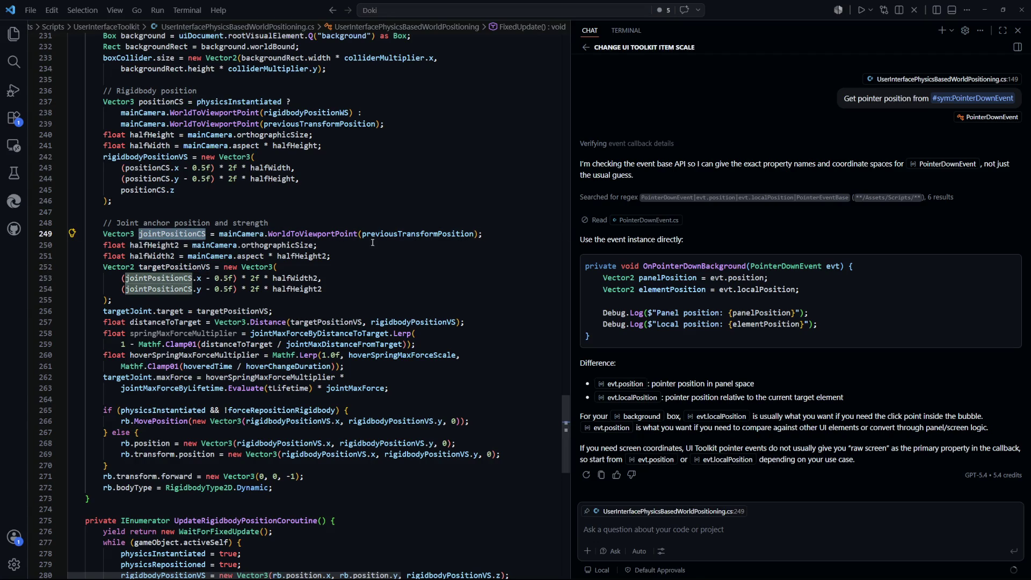
left_click(413, 238)
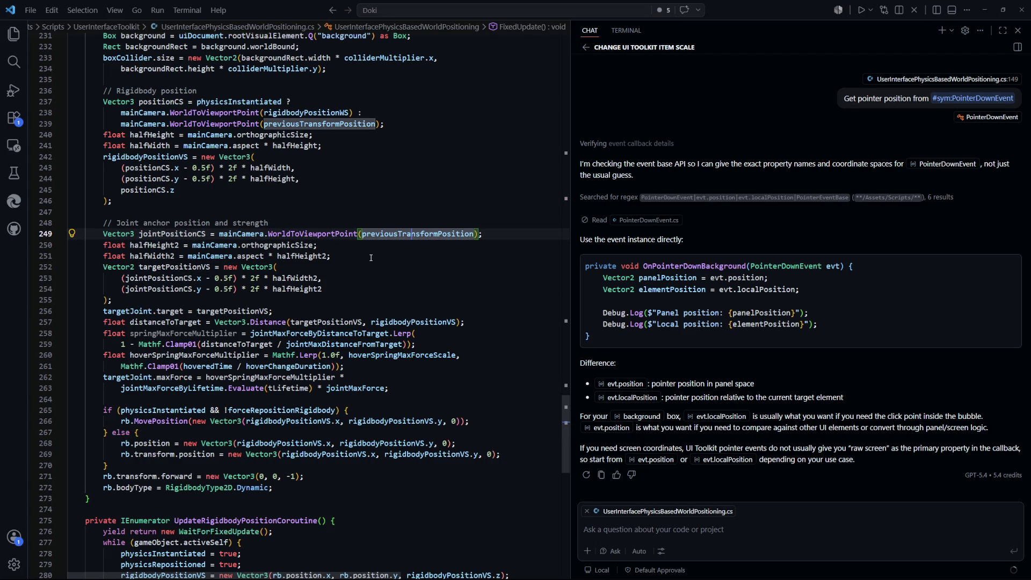
double_click(337, 237)
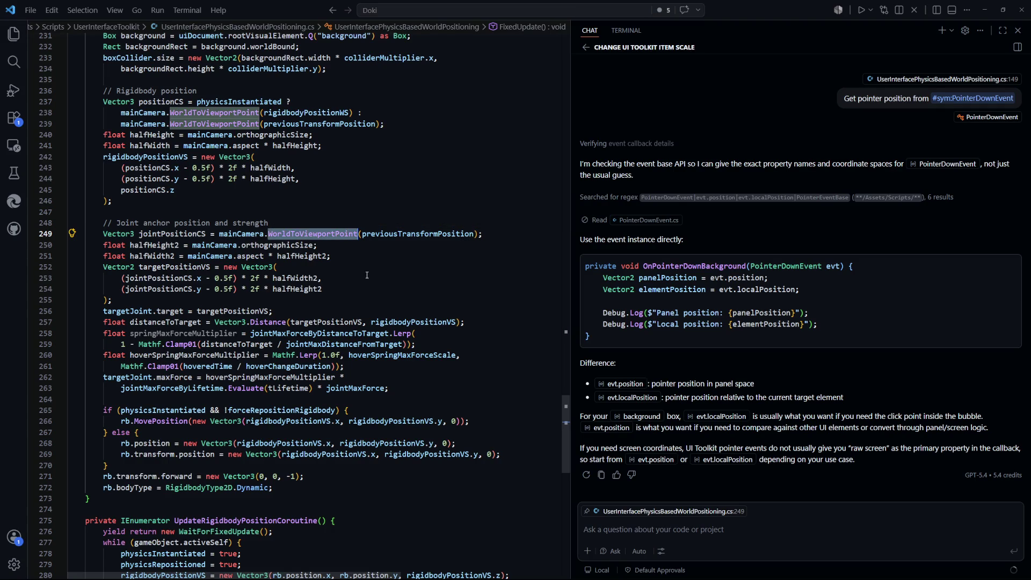
double_click(391, 233)
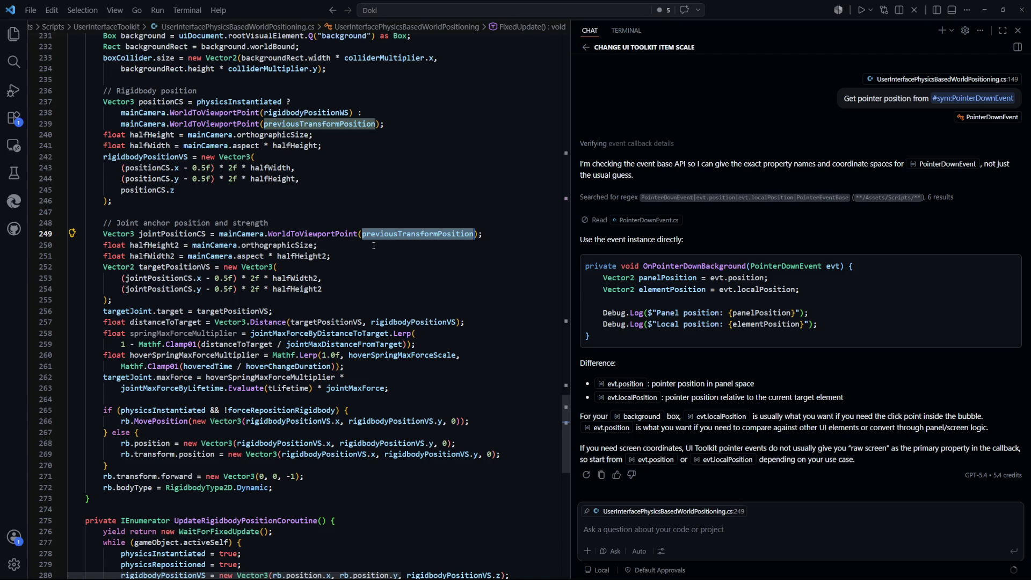
left_click(295, 222)
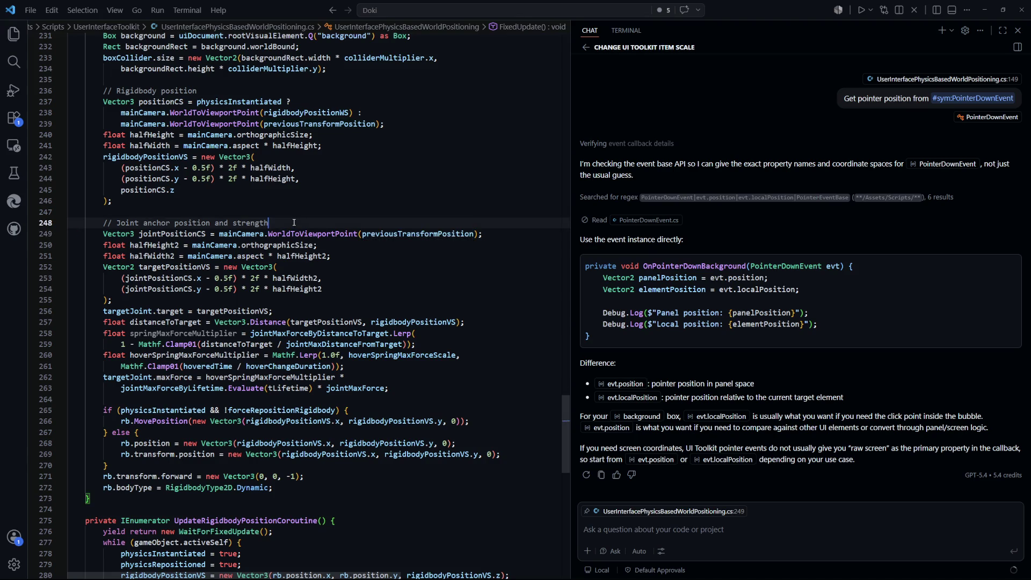
key("ctrl+p")
Open InputHandler.cs and jump from Update to the InvokeMousePointerUpdateEvent definition.
type("input")
key("Return")
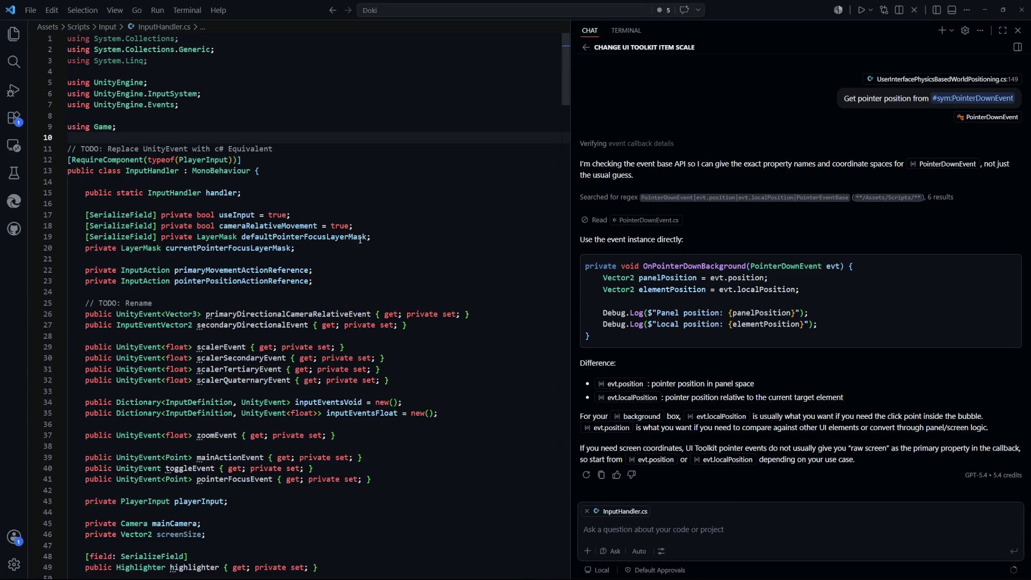
scroll(301, 194, "down", 3)
scroll(240, 155, "down", 1)
scroll(224, 166, "down", 1)
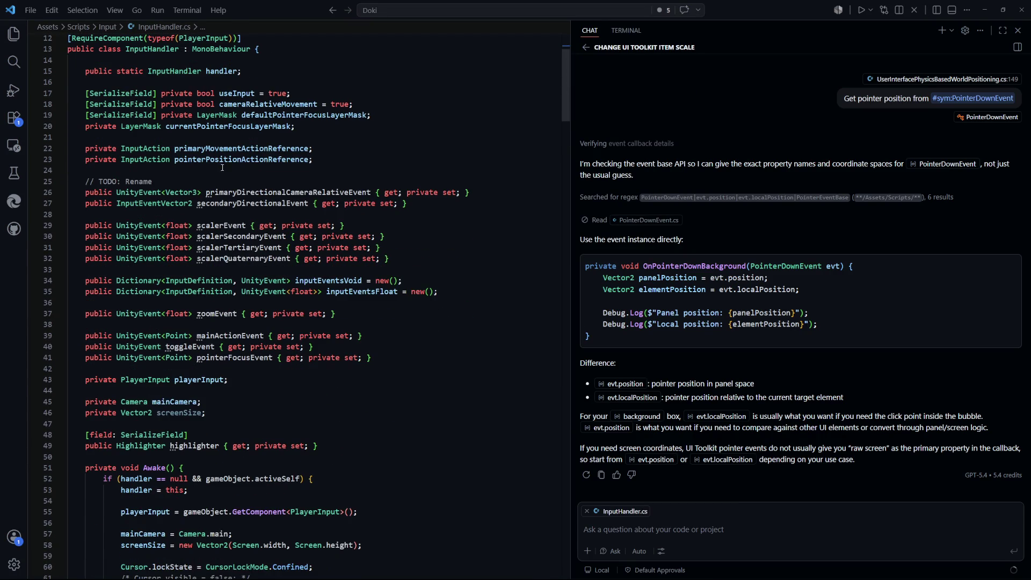
scroll(220, 169, "down", 1)
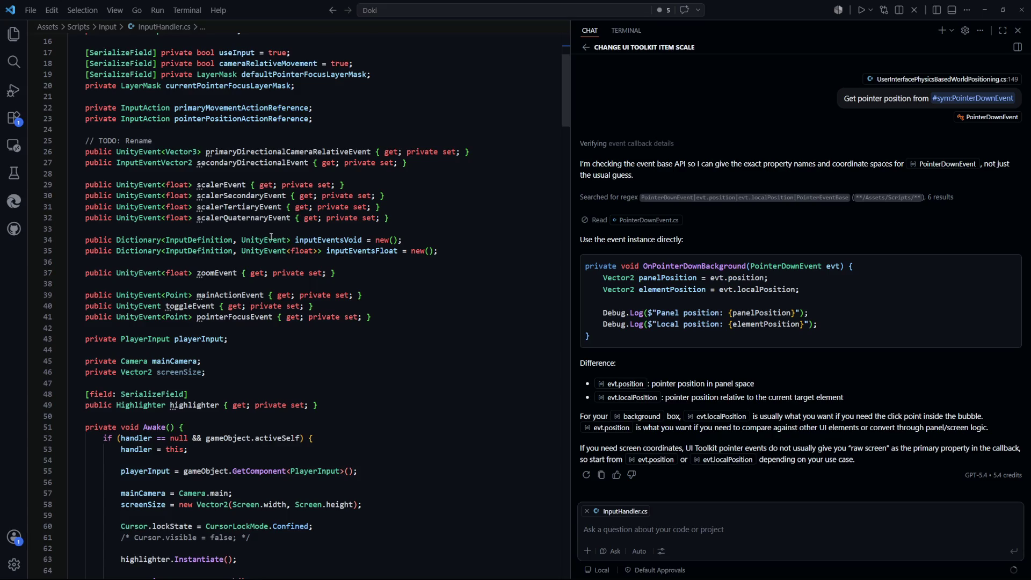
scroll(270, 232, "down", 10)
double_click(192, 289)
scroll(192, 289, "down", 1)
double_click(191, 270)
double_click(190, 293)
triple_click(190, 293)
double_click(199, 291)
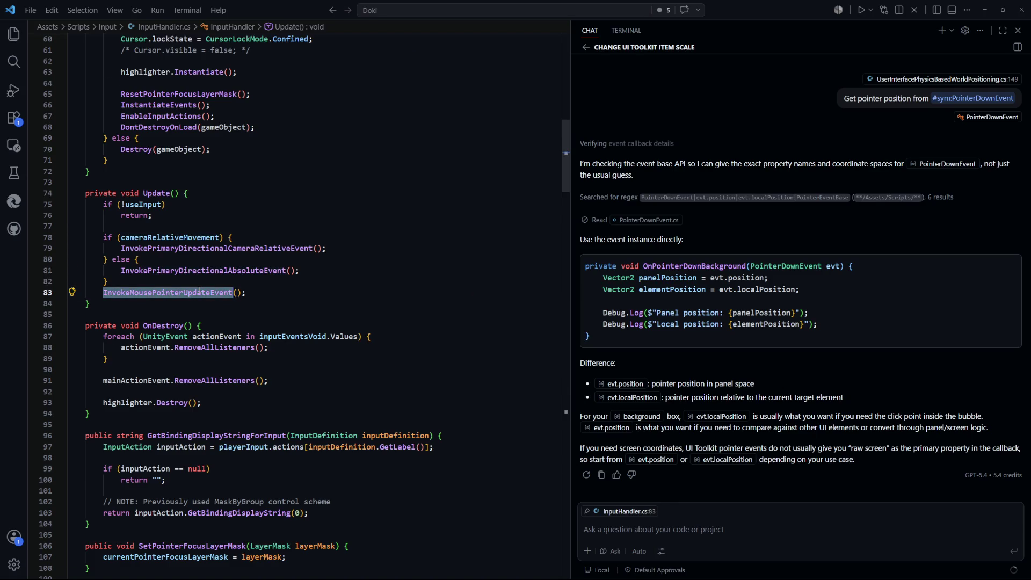
left_click(200, 290, "ctrl")
Trace the ray intersection point into pointerFocusEvent and go to its declaration.
left_click(165, 189)
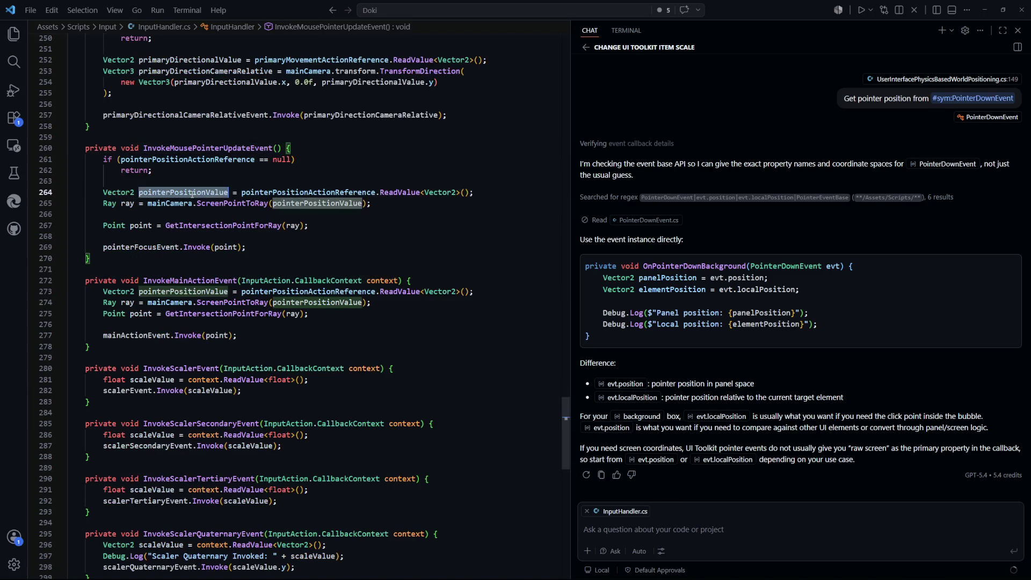
double_click(238, 226)
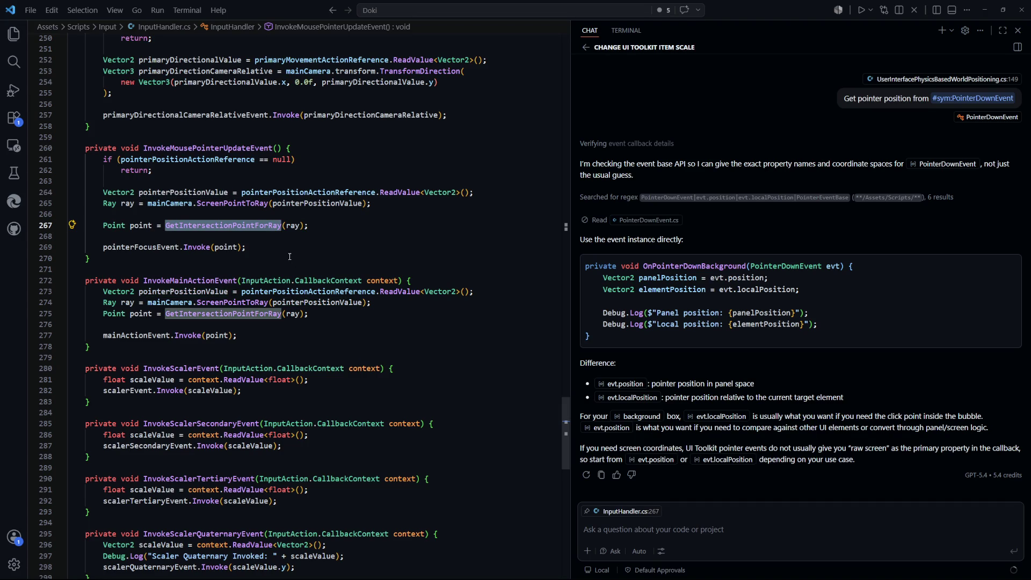
left_click(273, 248)
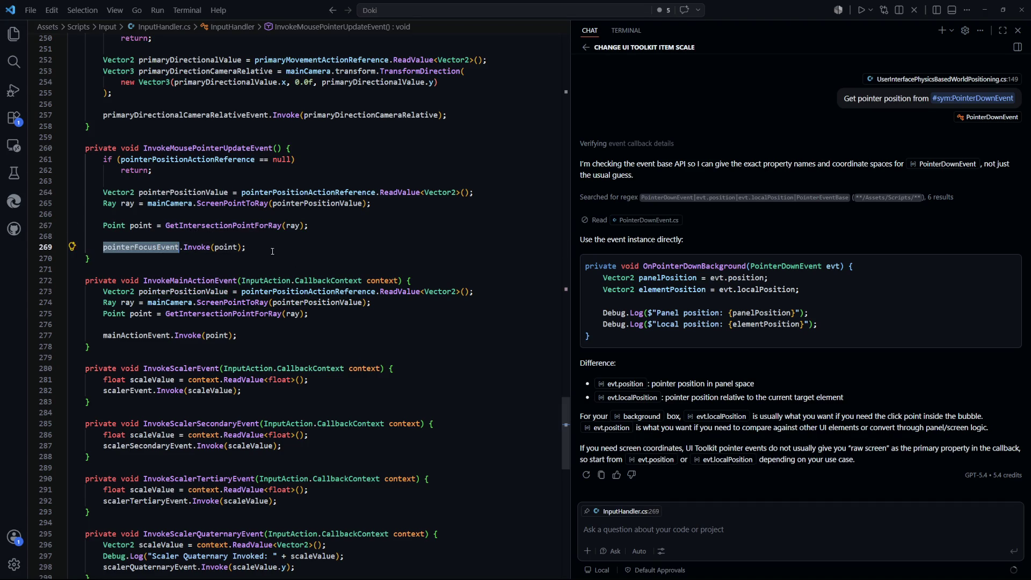
left_click(225, 247)
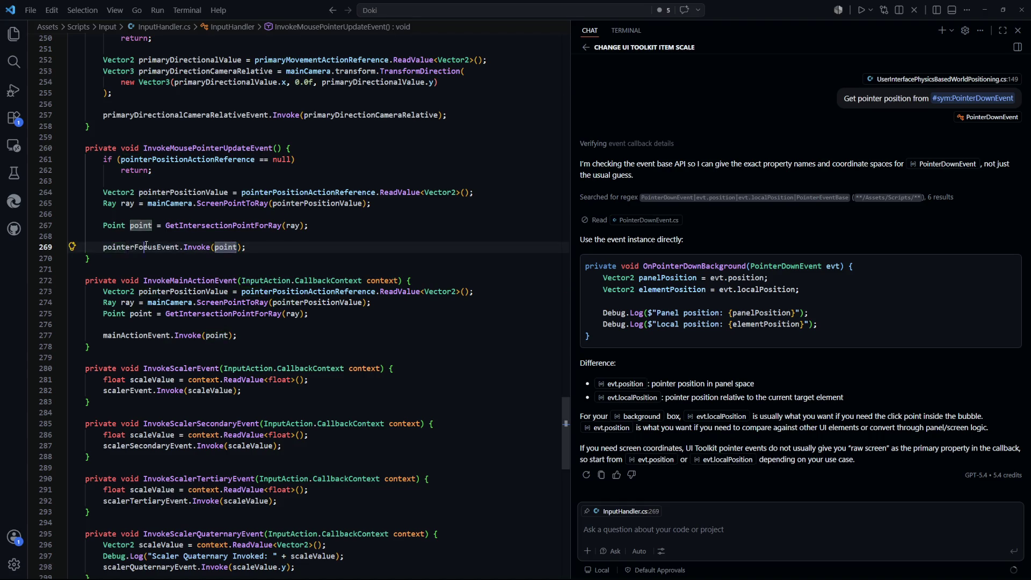
left_click(177, 247)
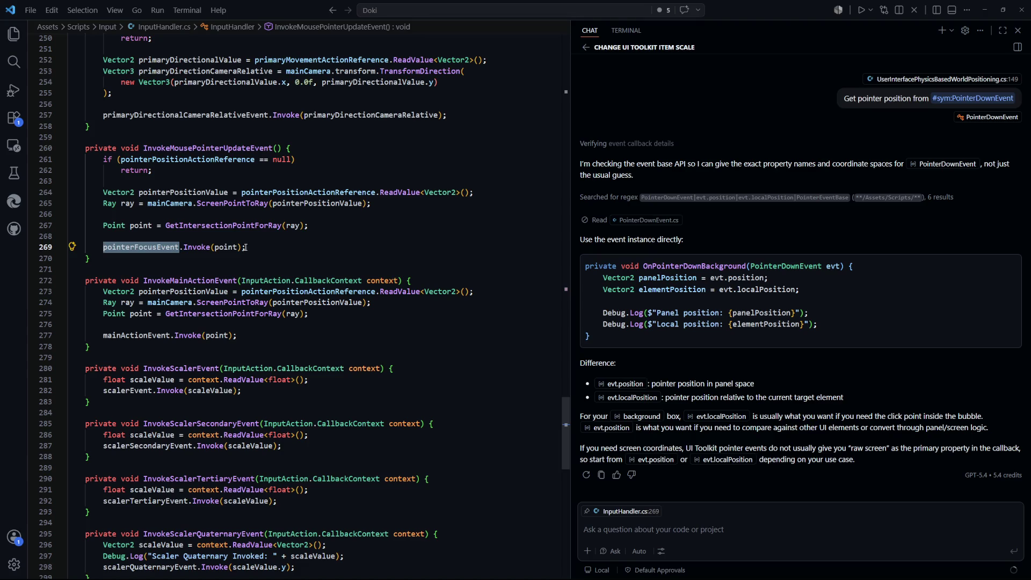
key("F12")
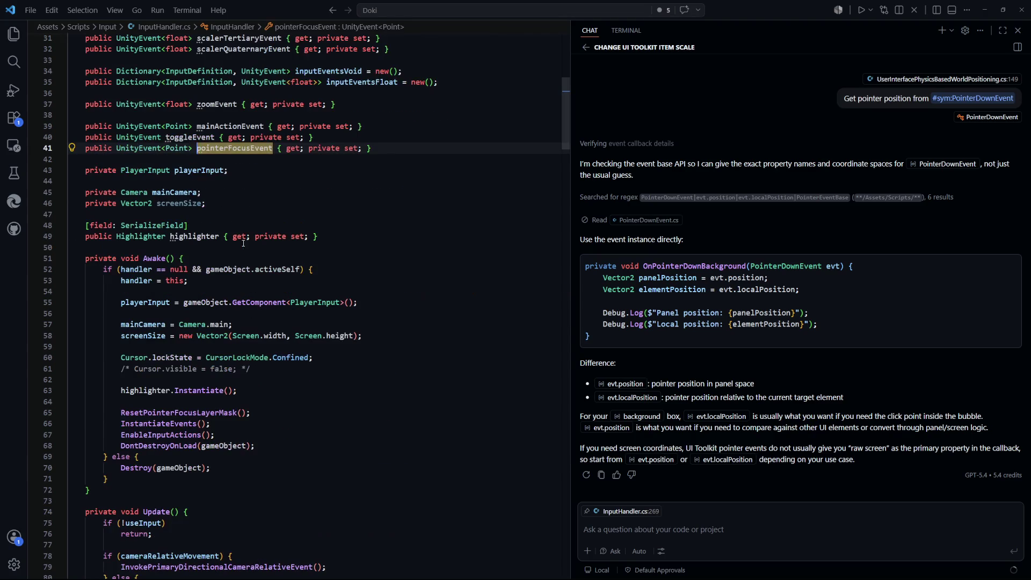
Highlight the pointerFocusEvent declaration, then go to the InvokeMousePointerUpdateEvent definition from Update().
scroll(274, 215, "up", 2)
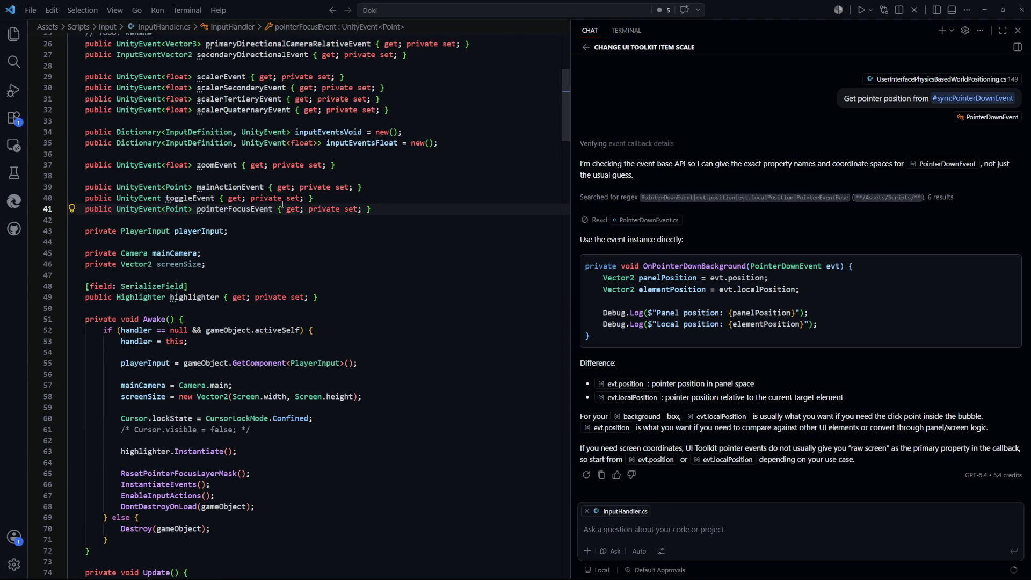
double_click(237, 209)
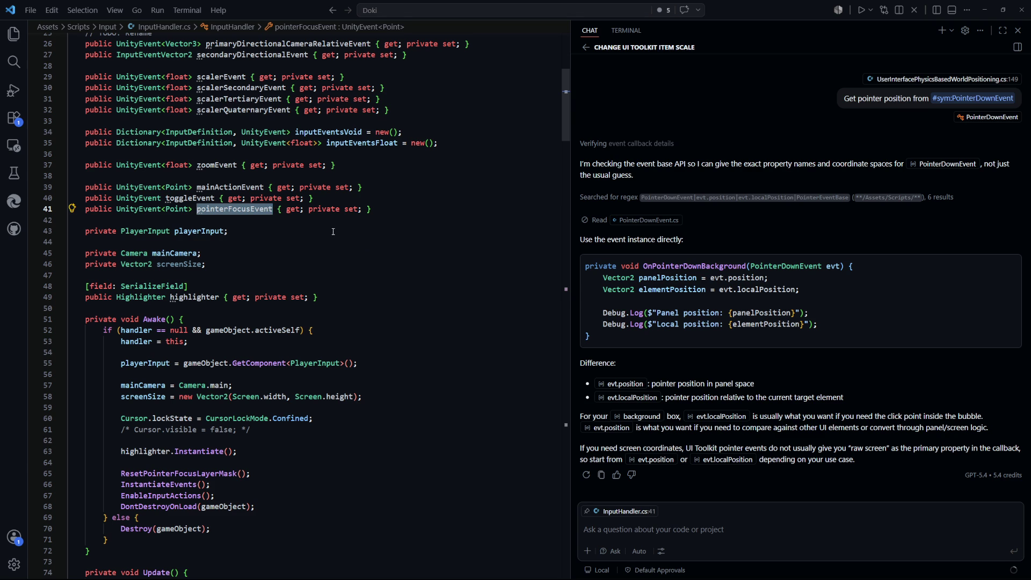
mouse_move(565, 115)
left_mouse_down()
mouse_move(553, 316)
mouse_move(562, 346)
mouse_move(562, 310)
mouse_move(571, 394)
mouse_move(558, 313)
mouse_move(558, 430)
mouse_move(548, 157)
left_mouse_up()
left_click(187, 363)
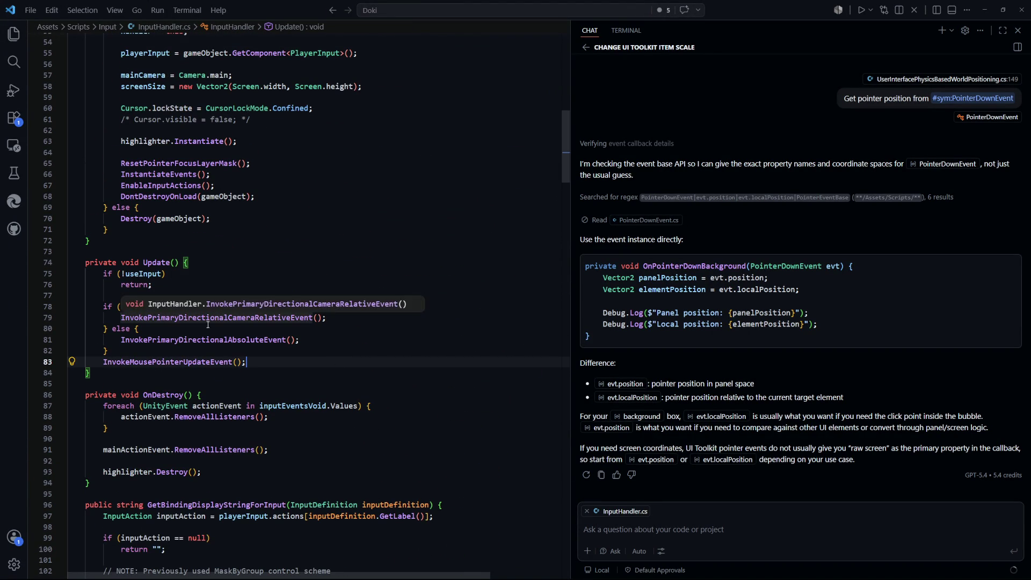
left_click(187, 363, "ctrl")
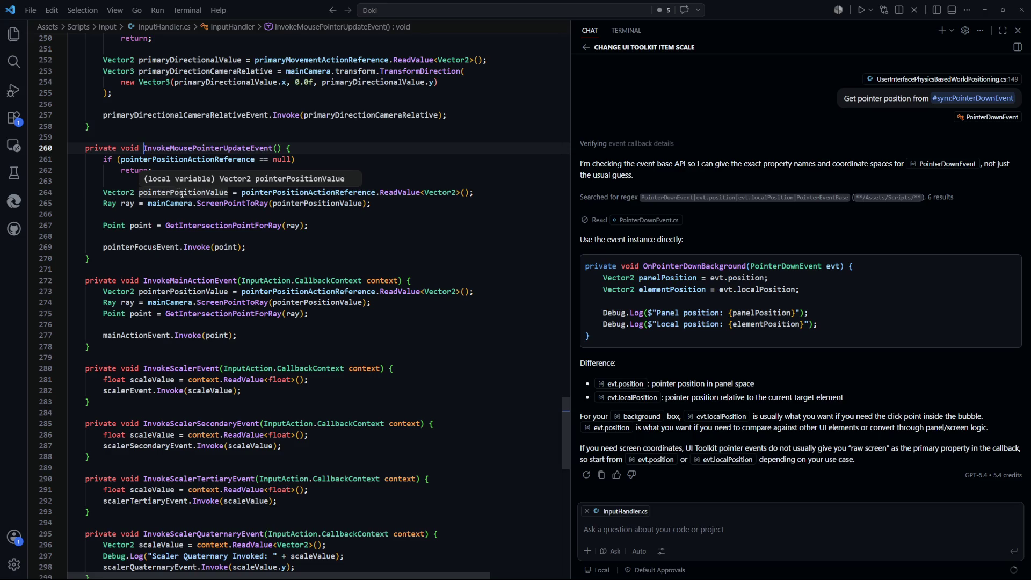
Inspect the ScreenPointToRay and GetIntersectionPointForRay calls and highlight every use of pointerPositionValue.
left_click(230, 203)
left_click(256, 226)
left_click_drag(474, 193, 103, 192)
left_click(399, 217)
scroll(399, 219, "up", 2)
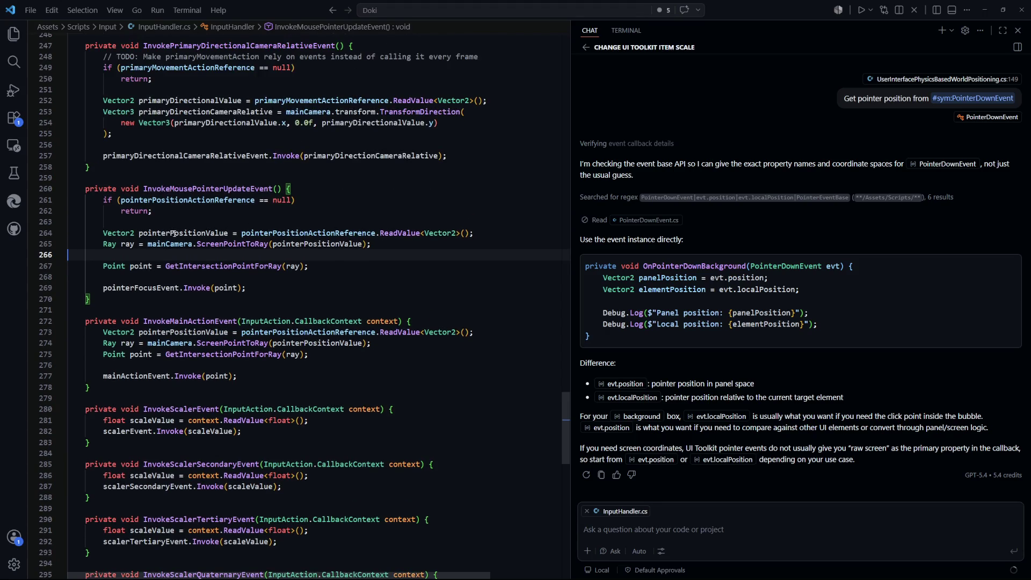
double_click(223, 232)
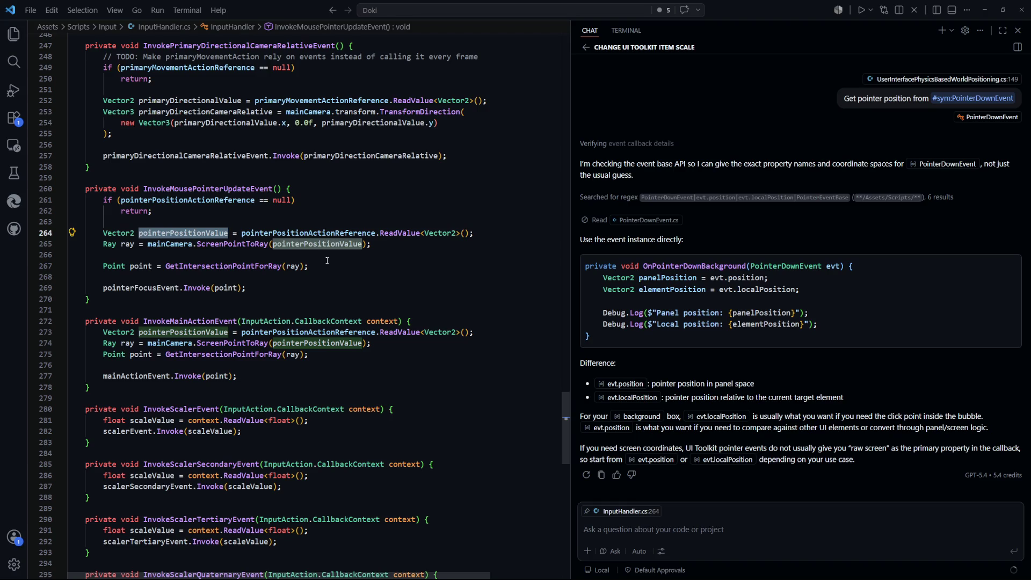
Quick-open UserInterfacePhysicsBasedWorldPositioning.cs from the project file list.
key("ctrl+p")
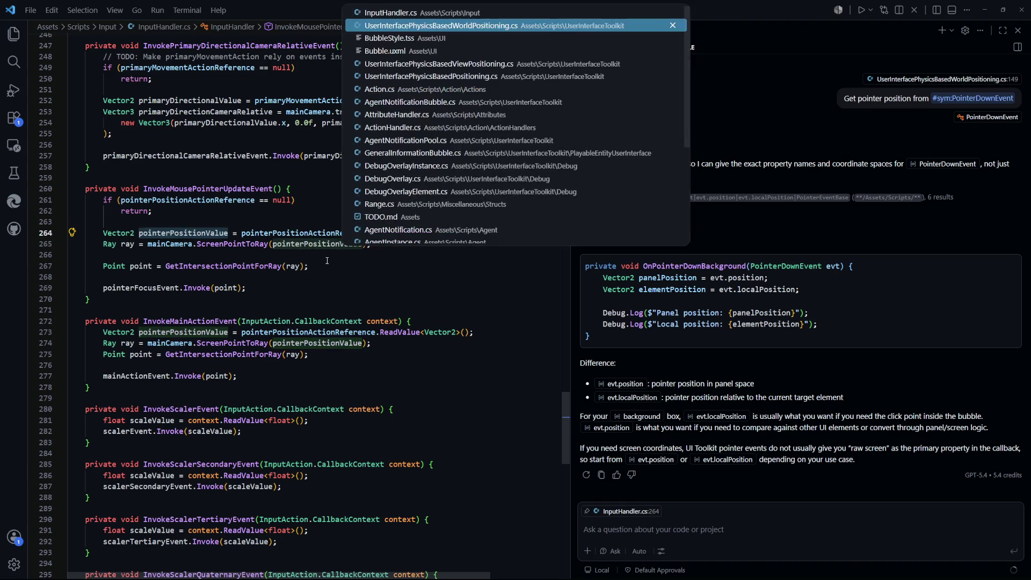
key("Return")
left_click(348, 295)
Below the joint anchor comment, add a line with mainCamera.ScreenToViewportPoint from IntelliSense.
scroll(348, 295, "up", 1)
left_click(346, 261)
key("Return")
key("Return")
key("Return")
key("Up")
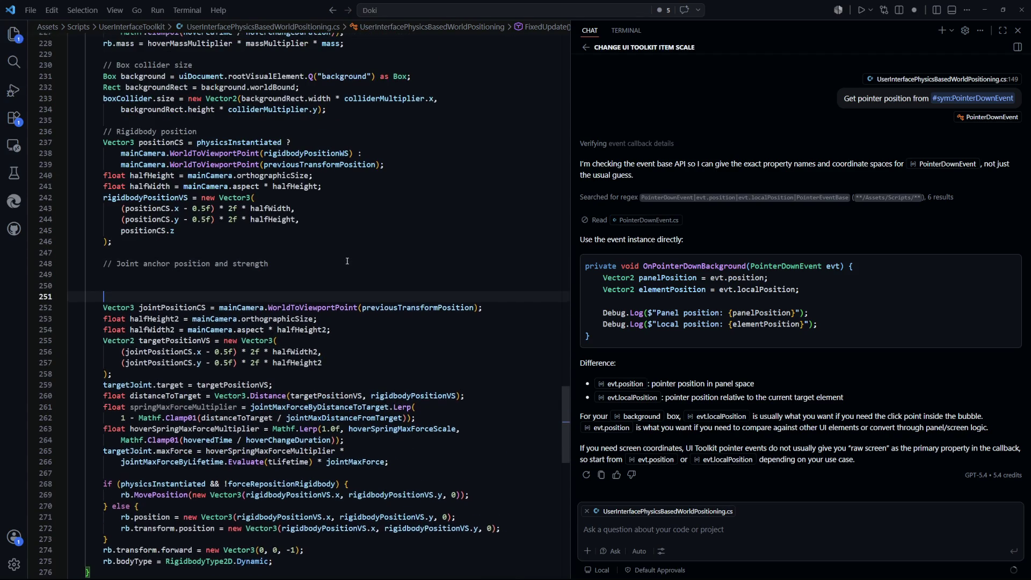
type("mainC")
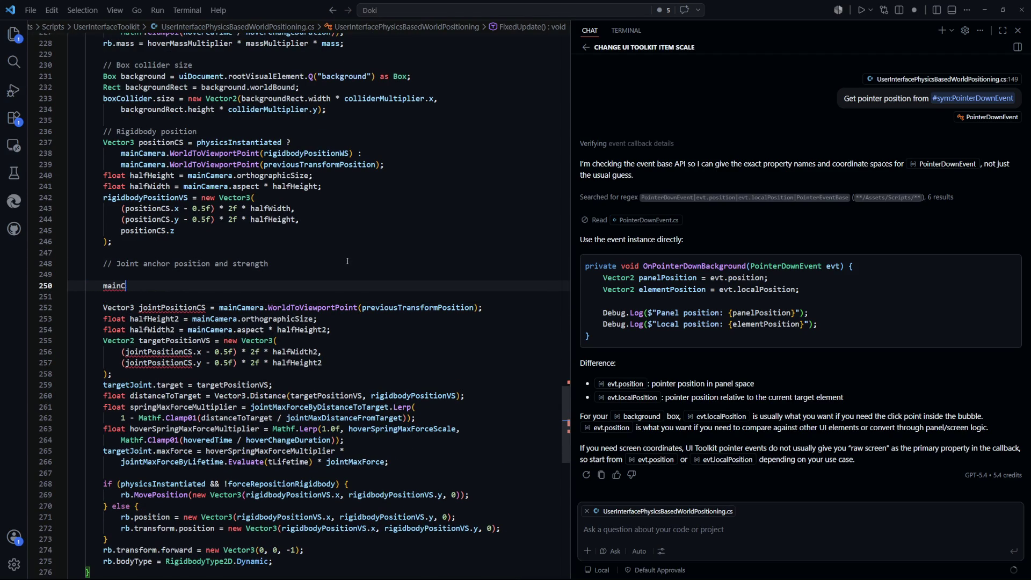
type("amera.scree")
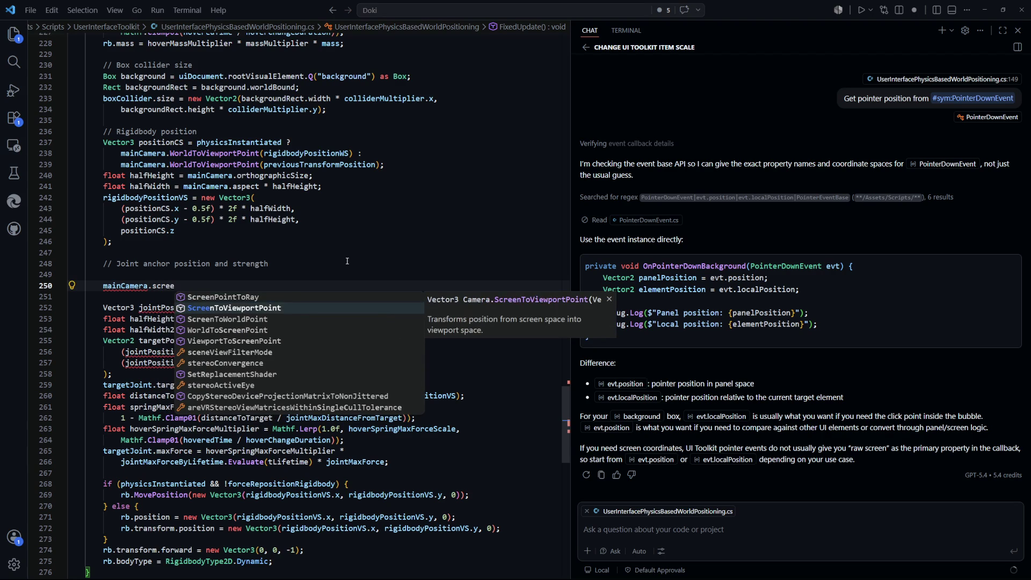
key("Tab")
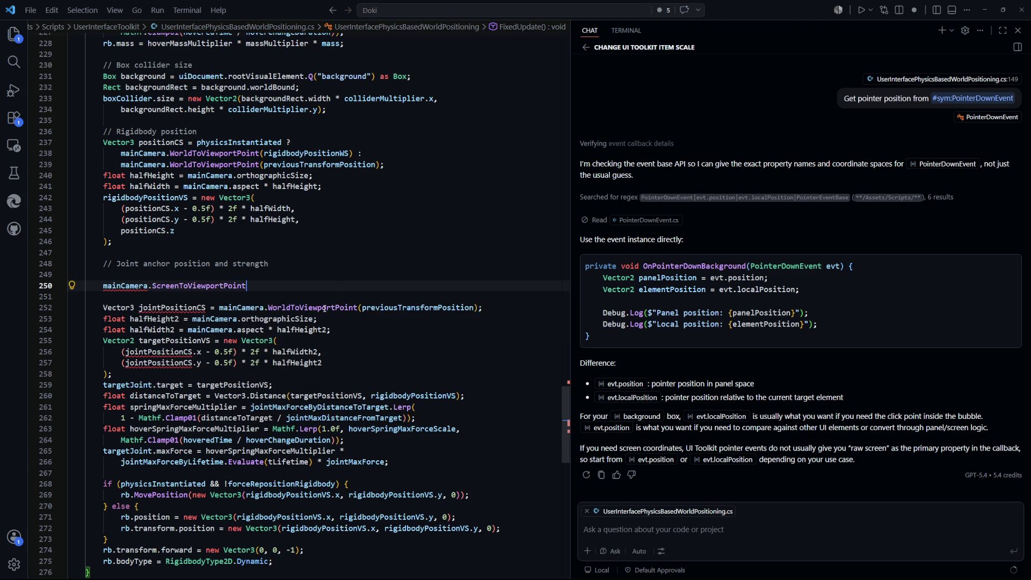
Compare the new ScreenToViewportPoint call on line 250 with the WorldToViewportPoint call on line 252.
left_click(284, 340)
left_click(270, 289)
key("ctrl+shift+Left")
key("shift+Left")
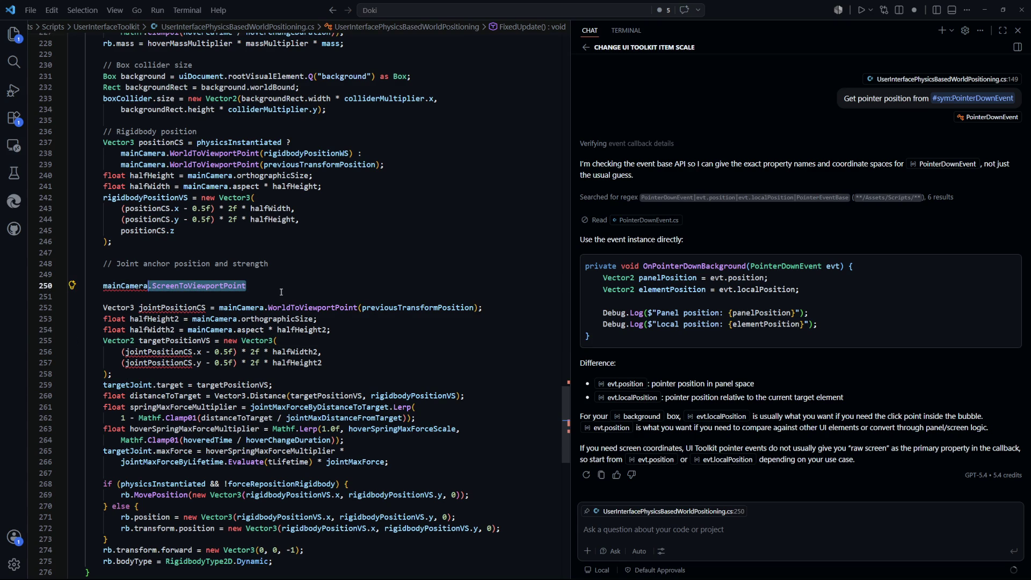
left_click(277, 292)
left_click(490, 309)
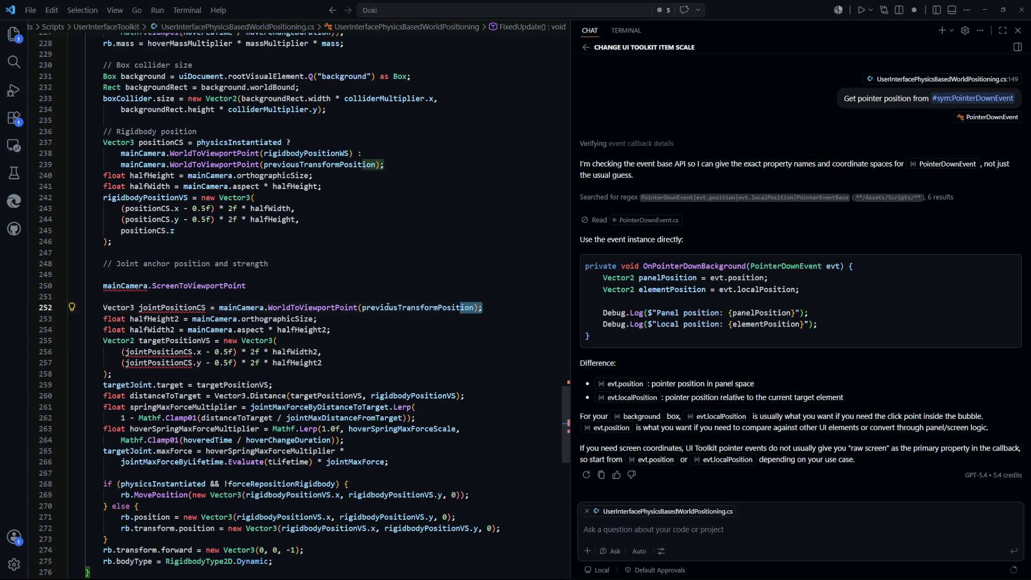
left_click(220, 308, "shift")
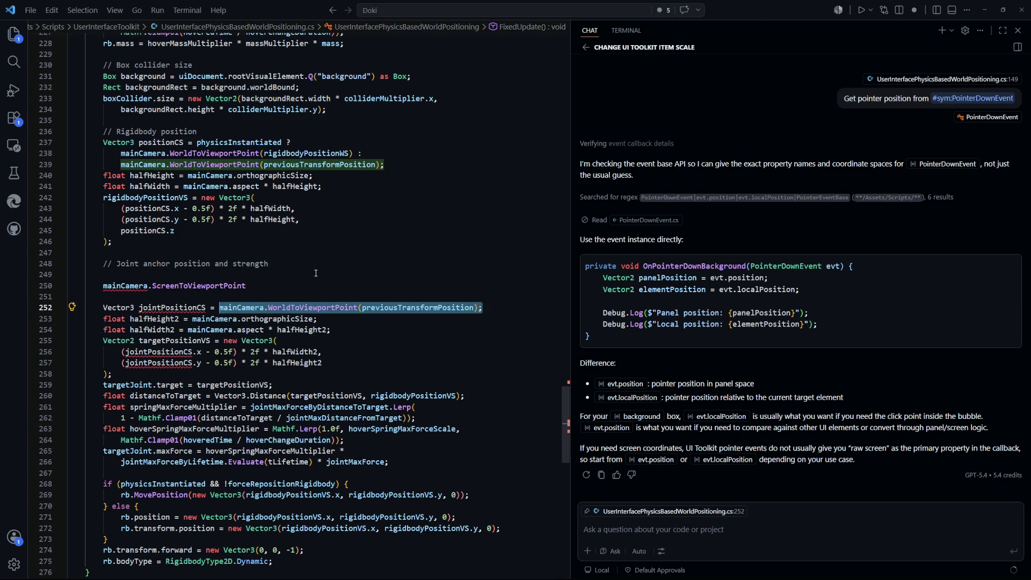
double_click(281, 288)
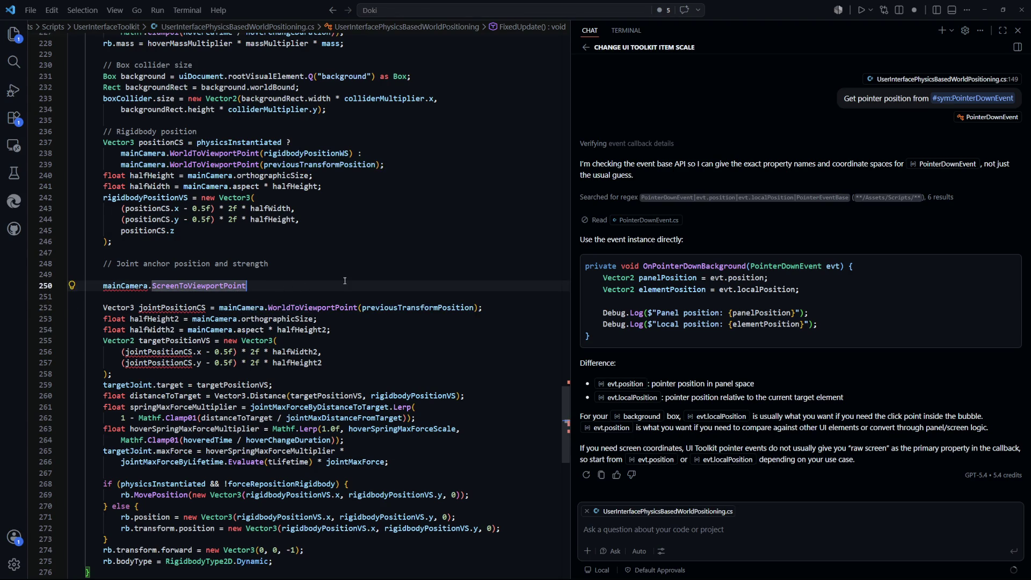
key("ctrl+Tab")
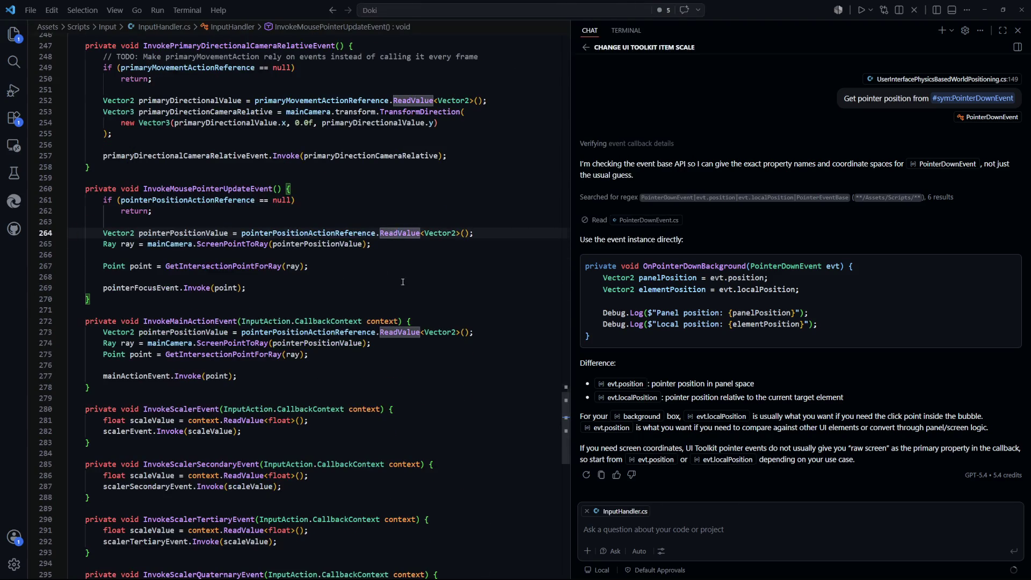
Search InputHandler.cs for 'pointer' and place the caret after pointerPositionActionReference on line 23.
left_click_drag(566, 428, 578, 90)
double_click(234, 334)
scroll(247, 350, "up", 2)
left_click(414, 352)
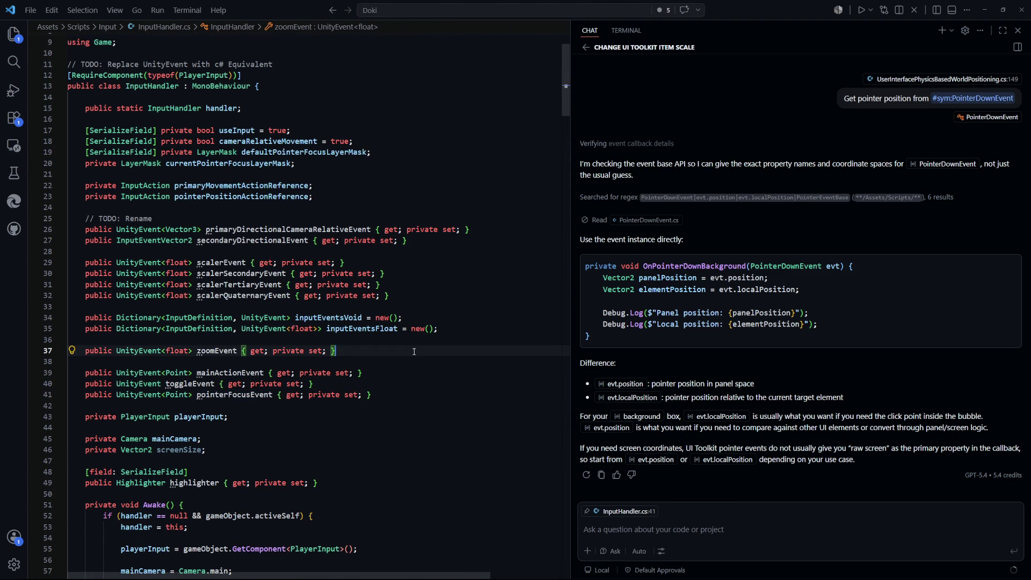
key("ctrl+f")
type("pointer")
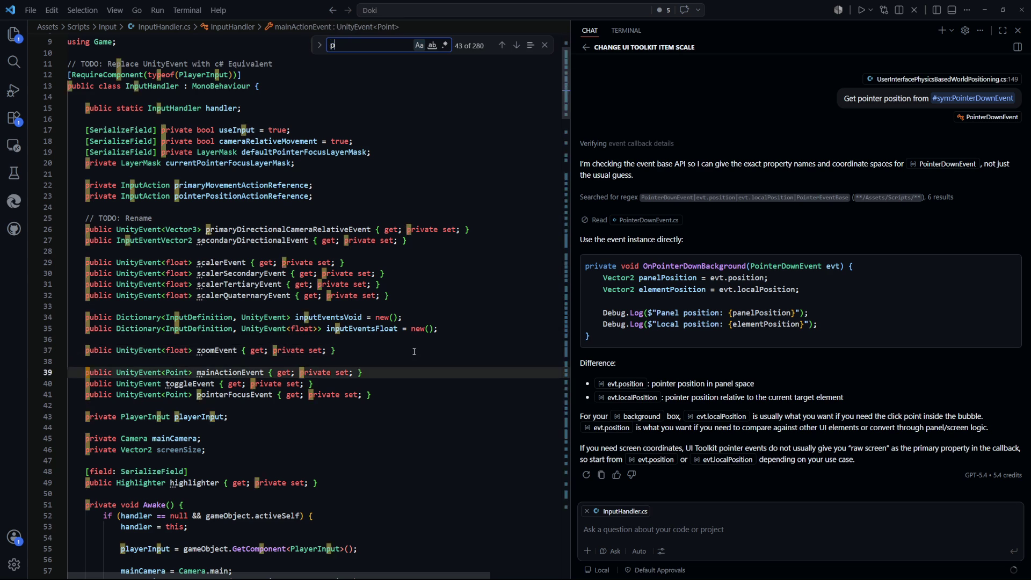
double_click(246, 195)
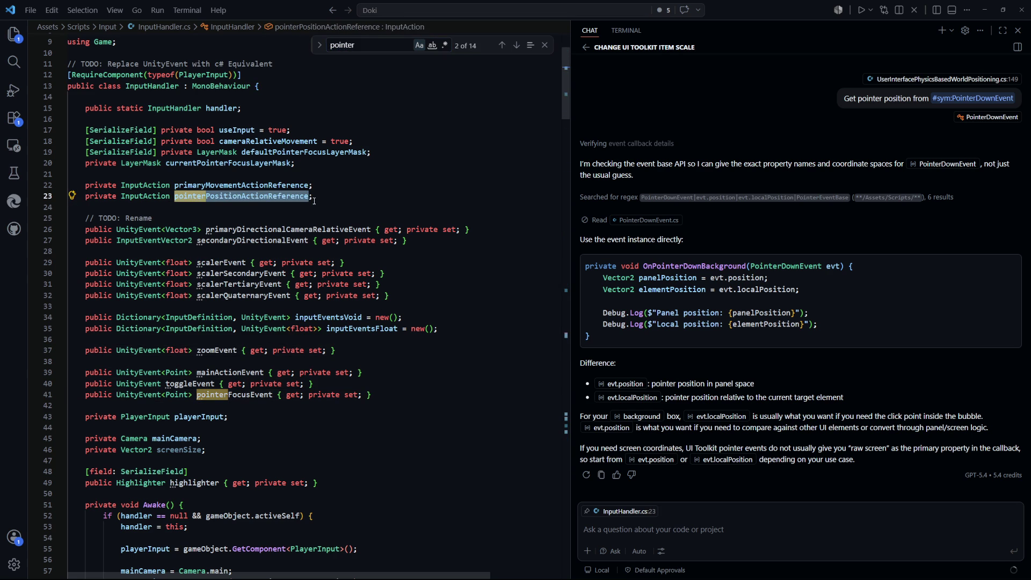
left_click(336, 192)
type("'")
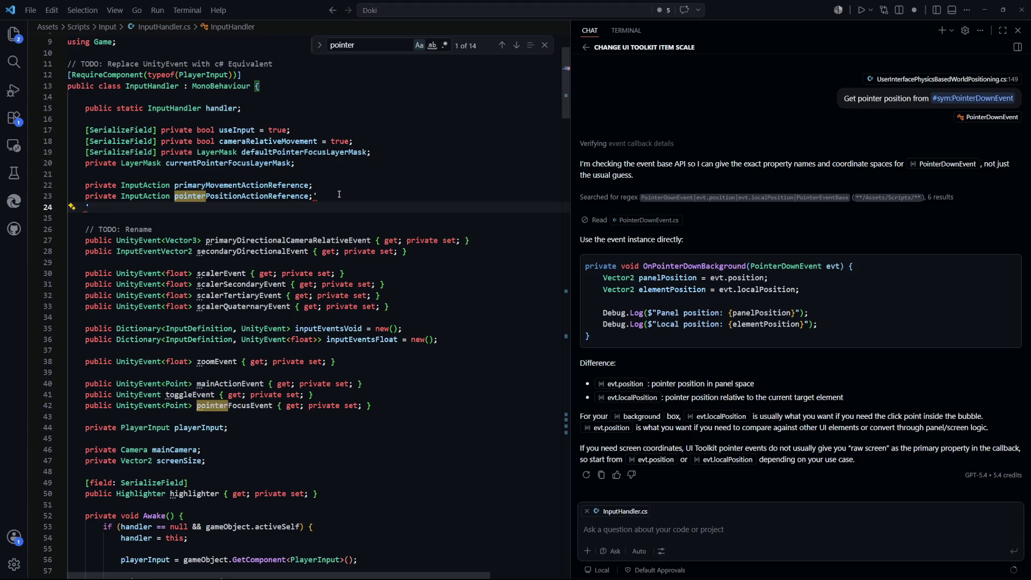
key("BackSpace")
key("Escape")
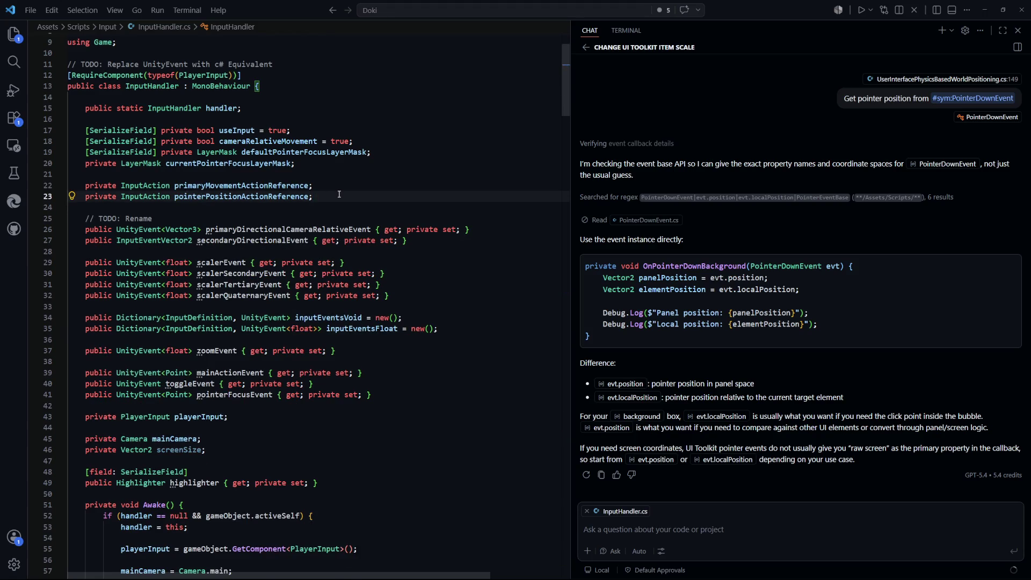
Declare 'public Vector2 pointerPositionSS { get; private set; }' on a new line below it.
key("Return")
type("private Vector")
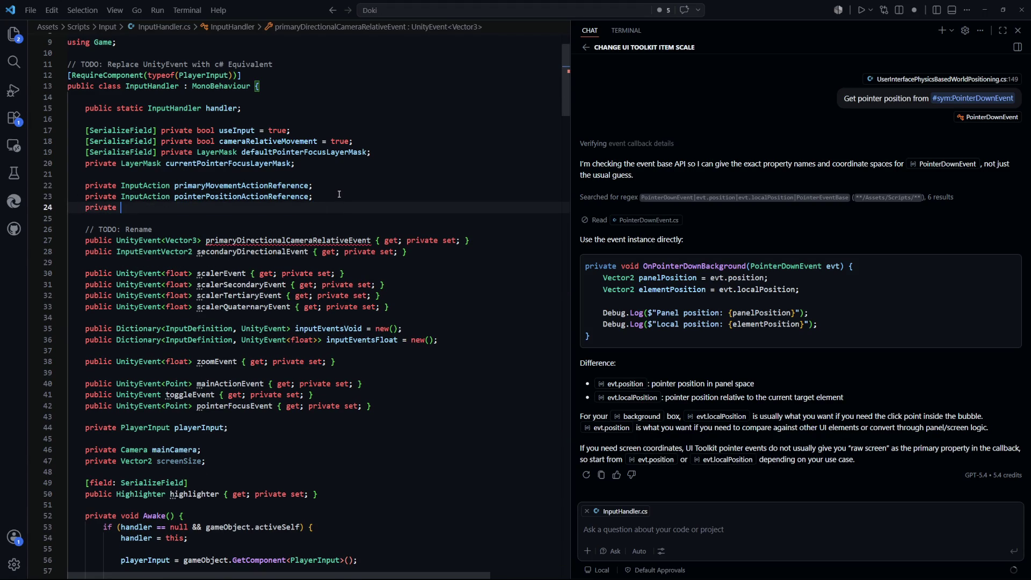
key("BackSpace")
key("BackSpace")
key("BackSpace")
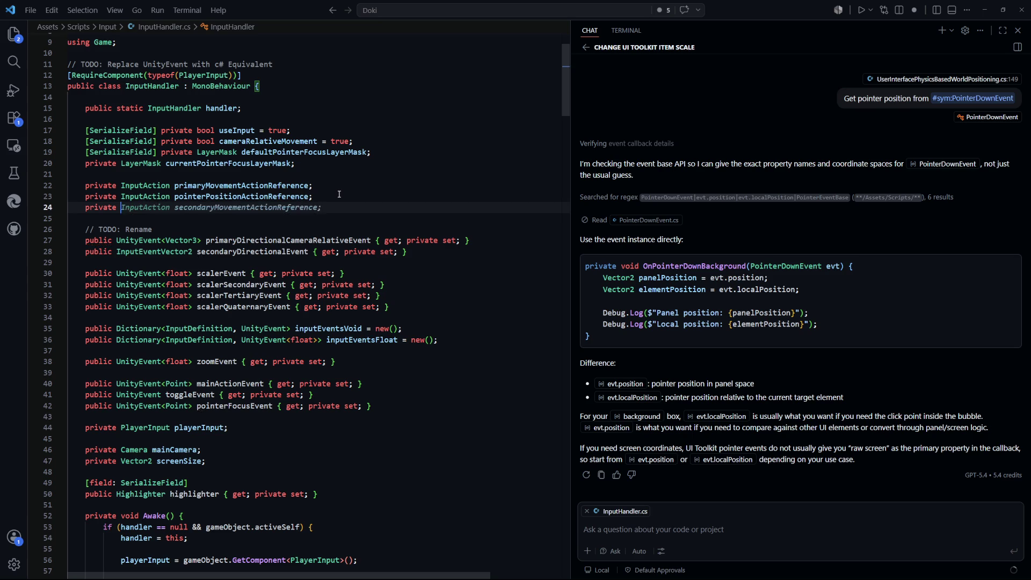
type("ublic")
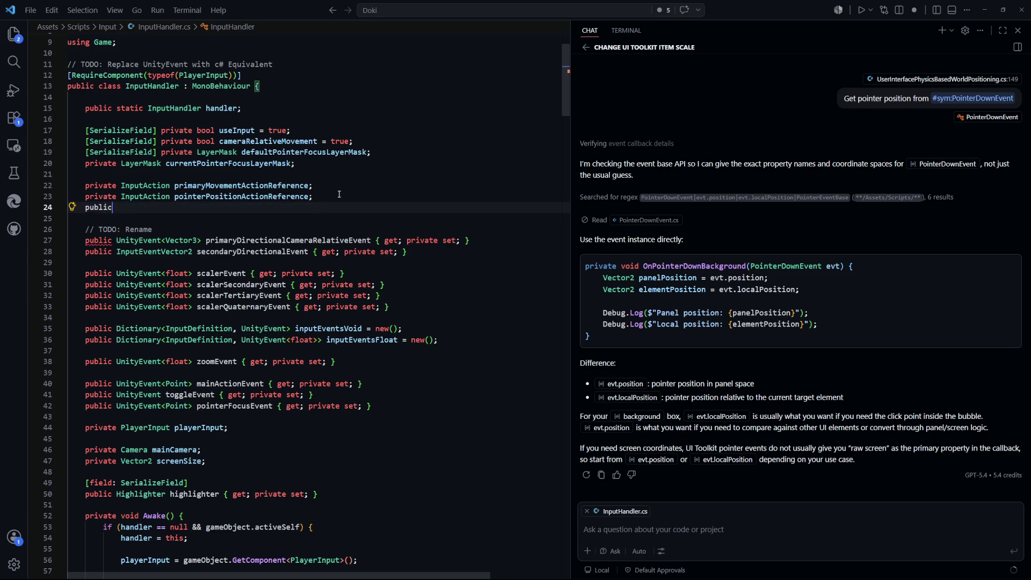
type(" Vector2 po")
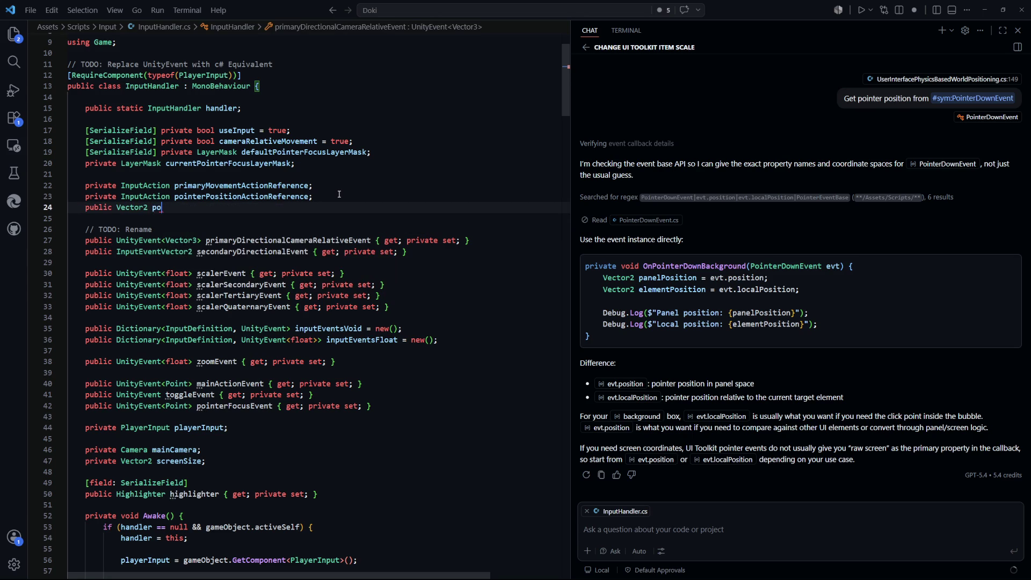
type("interP")
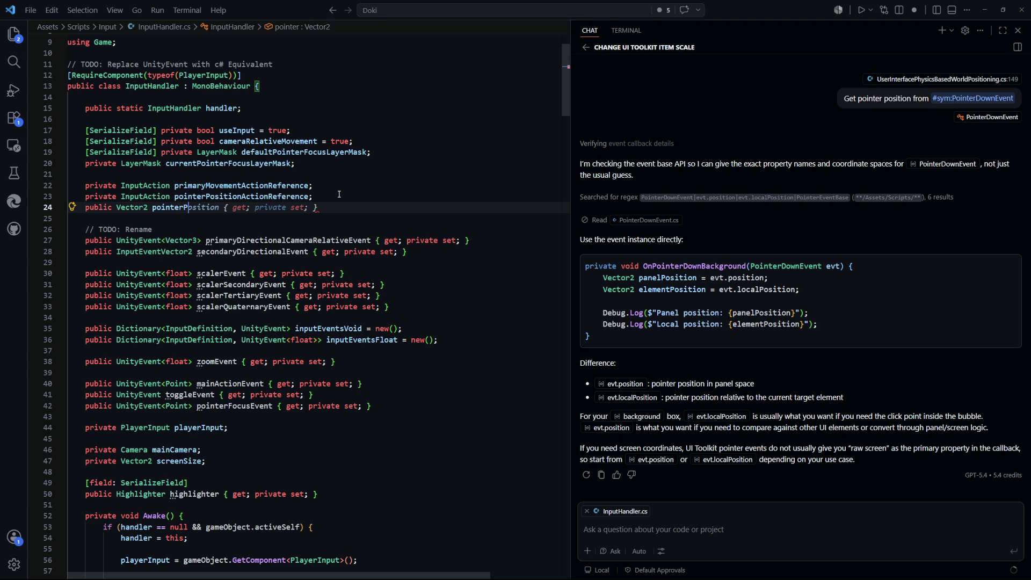
type("ositionSS { g")
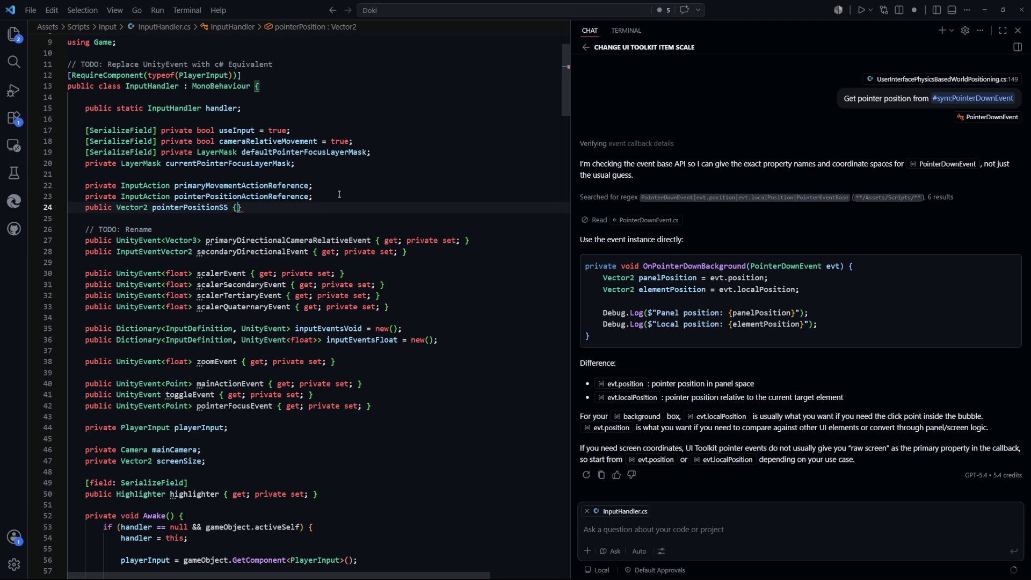
type("et; private set;")
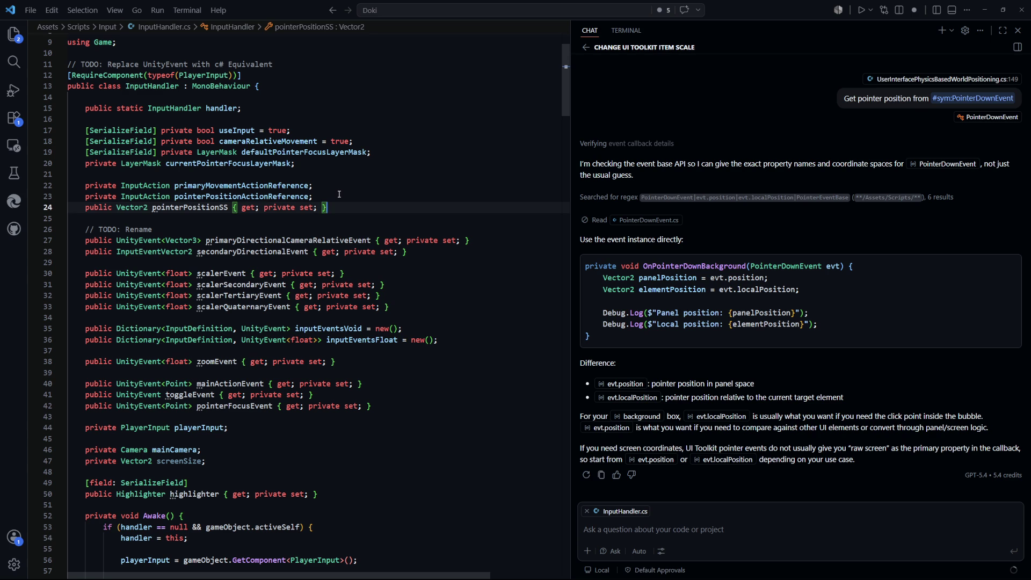
left_click(326, 215)
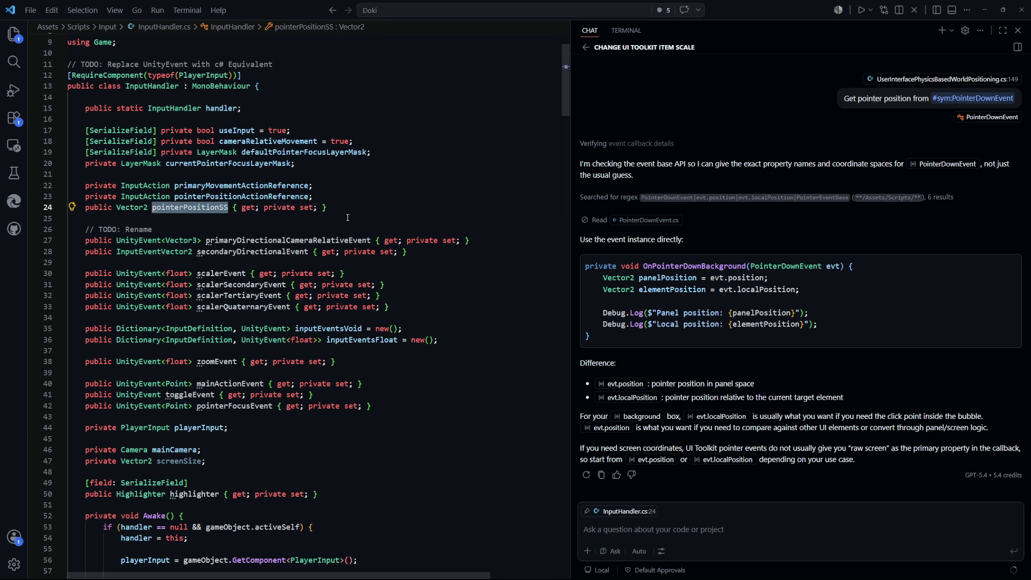
Locate the InvokeMousePointerUpdateEvent definition and its pointerPositionValue line.
scroll(344, 231, "down", 10)
scroll(342, 252, "down", 4)
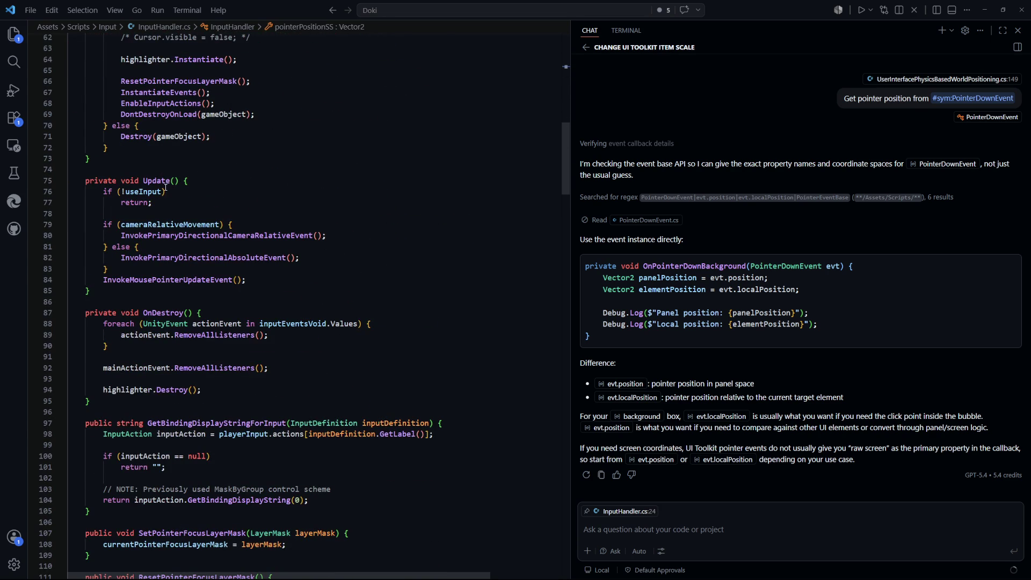
double_click(192, 280)
key("ctrl+f")
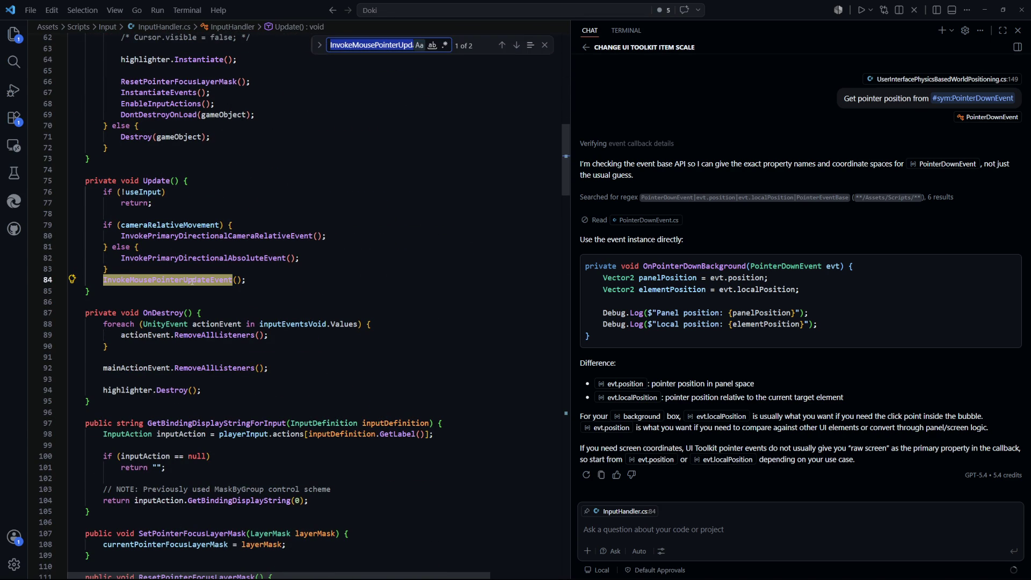
key("Return")
scroll(278, 252, "down", 3)
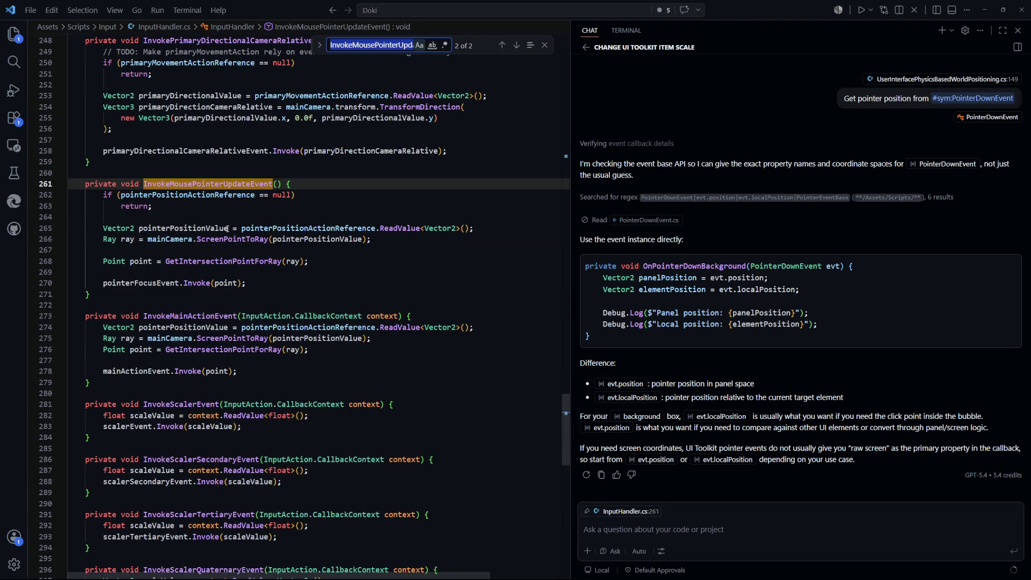
left_click(227, 228)
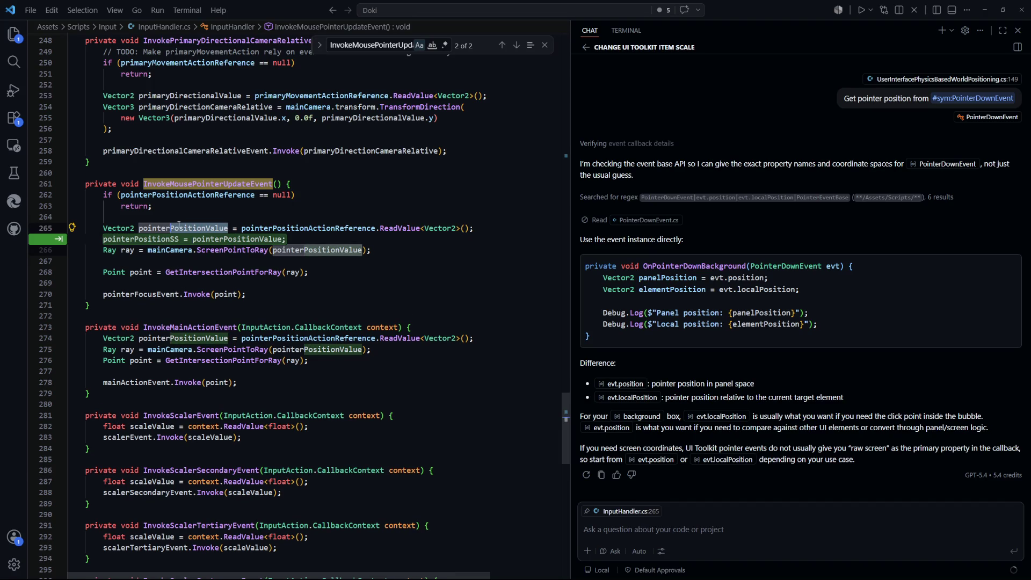
left_click(294, 206)
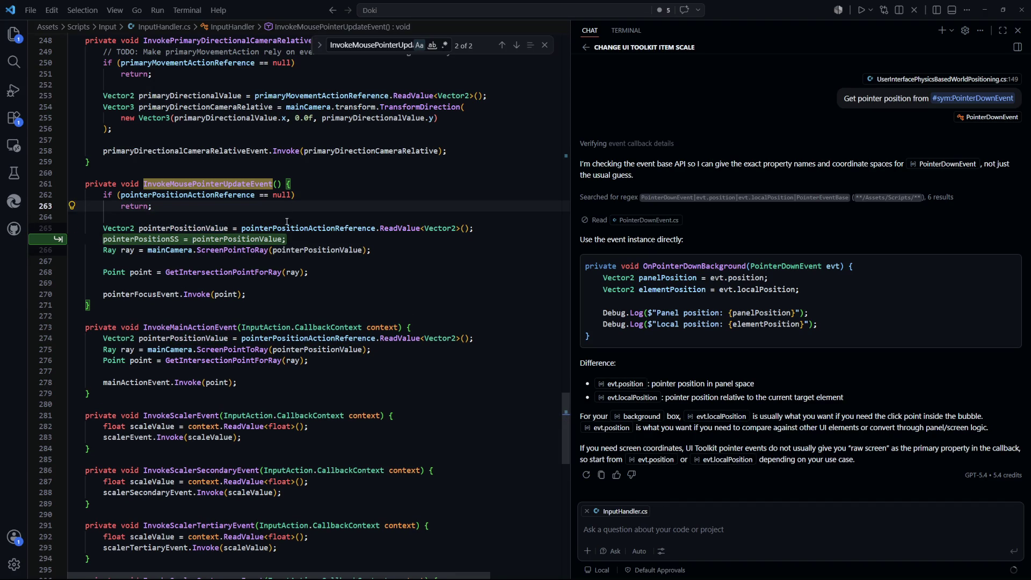
Replace the Vector2 pointerPositionValue declaration with pointerPositionSS and use it in ScreenPointToRay.
key("Tab")
key("Tab")
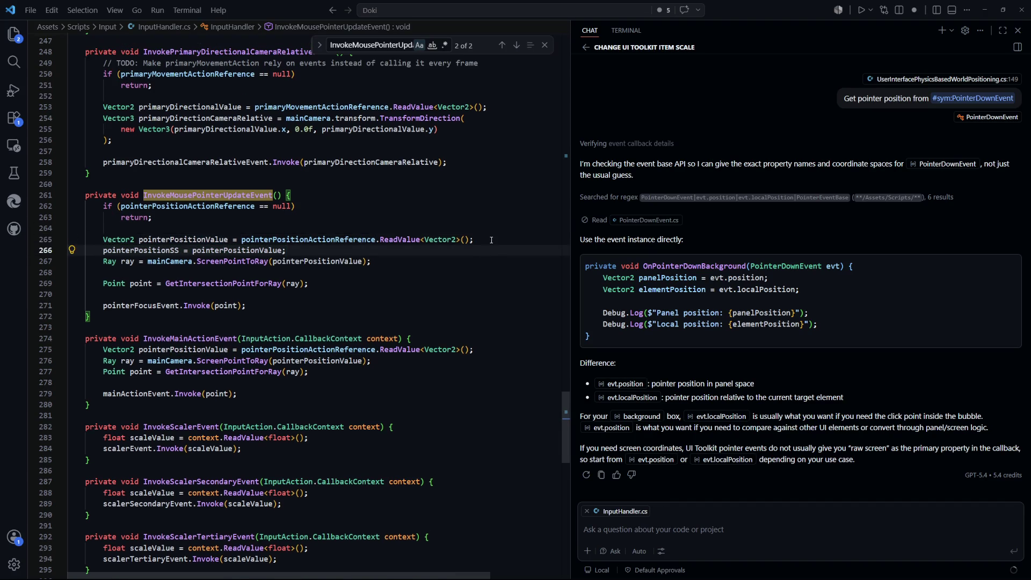
key("ctrl+z")
left_click_drag(229, 239, 103, 238)
type("pointerPositionSS")
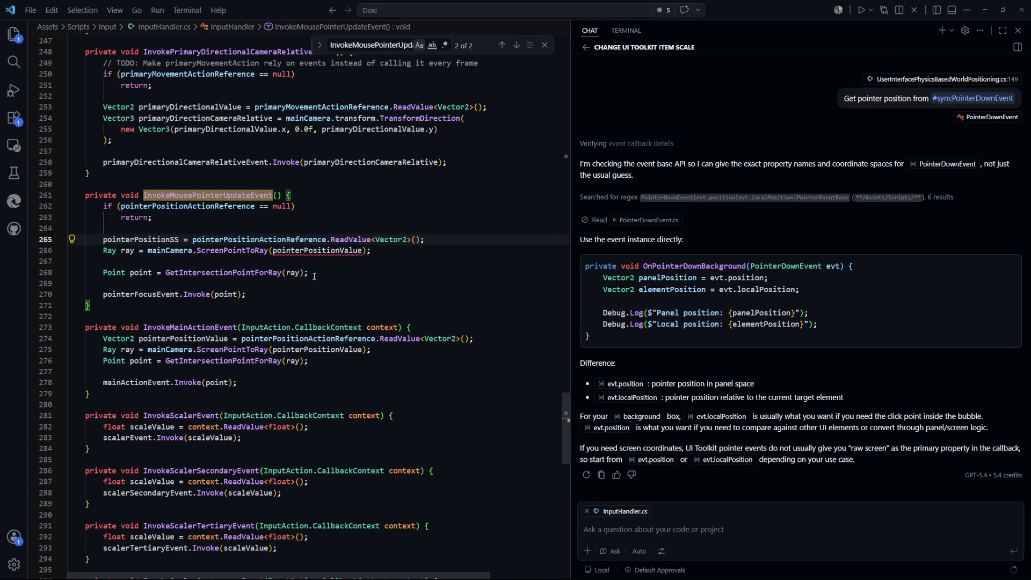
key("Tab")
Reject the suggested Copilot change in InvokeMainActionEvent.
left_click(447, 283)
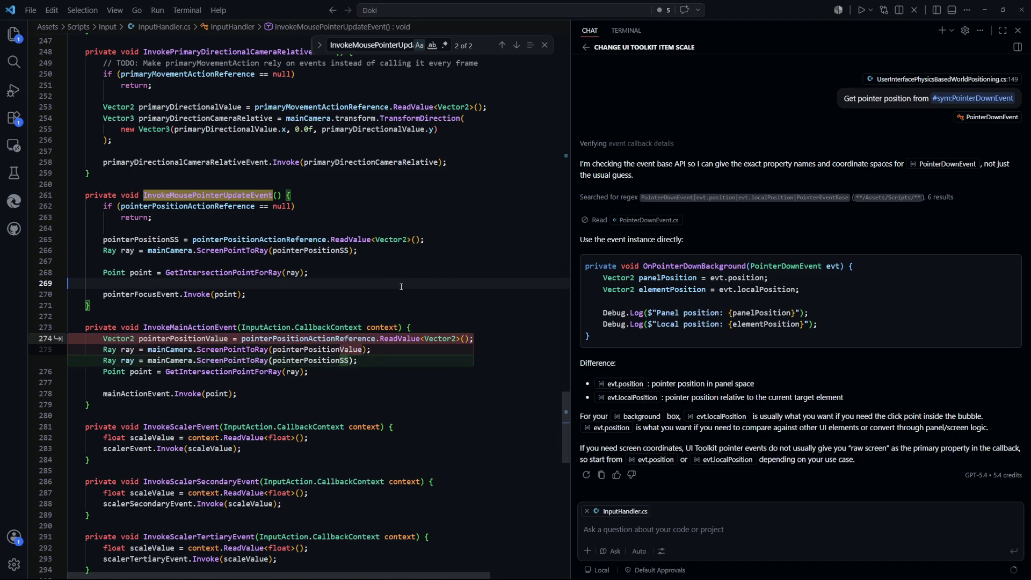
scroll(273, 278, "down", 2)
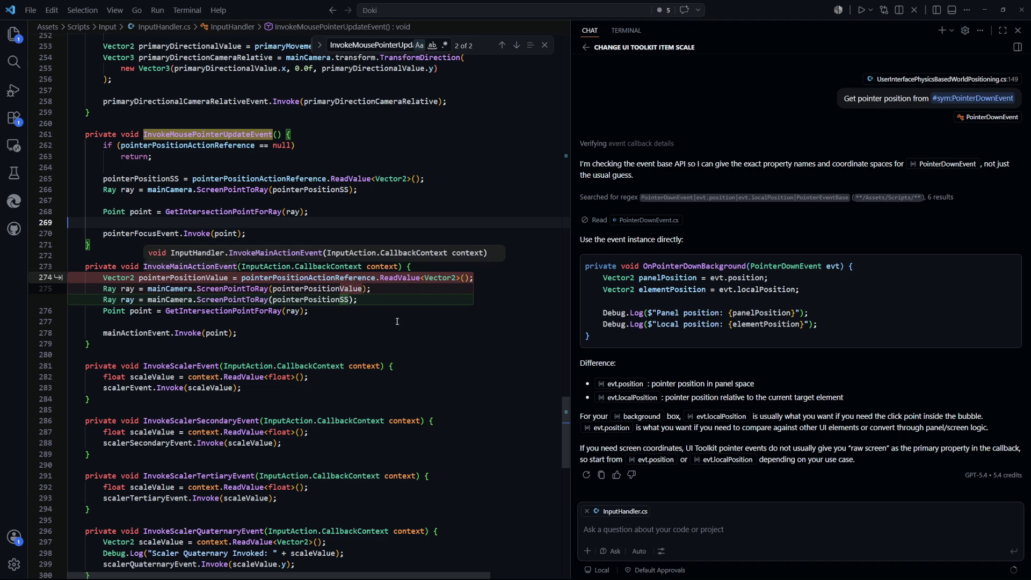
left_click(452, 346)
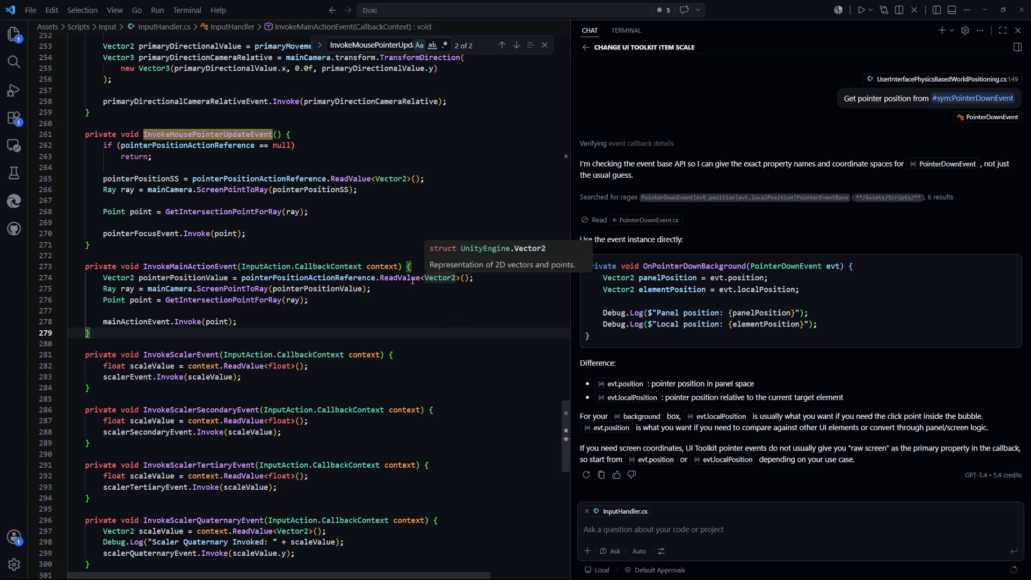
key("Up")
key("Up")
key("Up")
key("ctrl+p")
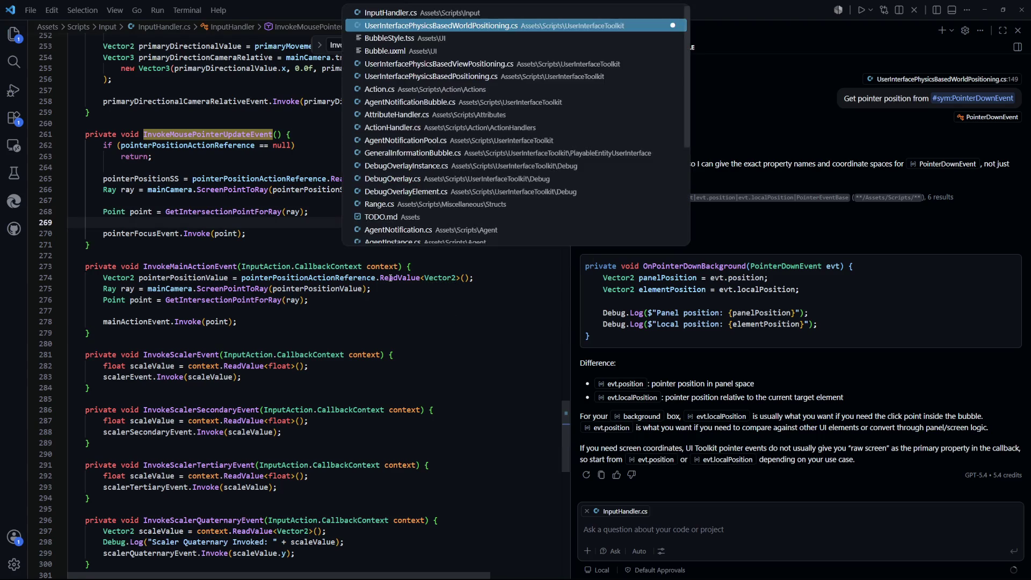
Reopen UserInterfacePhysicsBasedWorldPositioning.cs and begin typing 'is' before mainCamera on the jointPositionCS line.
key("Return")
scroll(308, 291, "down", 1)
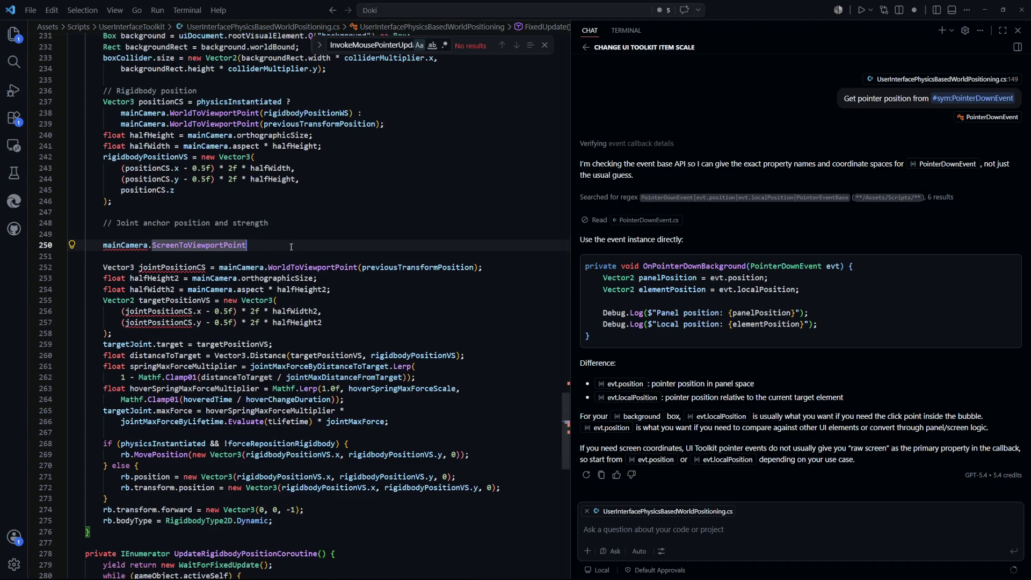
left_click(176, 267)
scroll(214, 271, "up", 1)
left_click(250, 275)
scroll(253, 278, "down", 1)
scroll(227, 277, "up", 1)
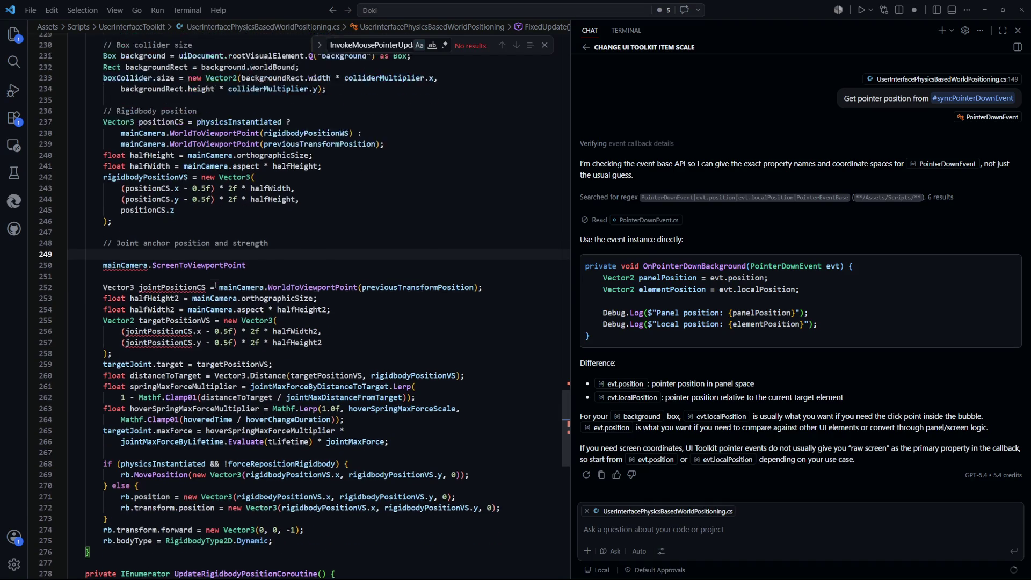
scroll(228, 277, "down", 1)
left_click(231, 267)
type("isSelectedd")
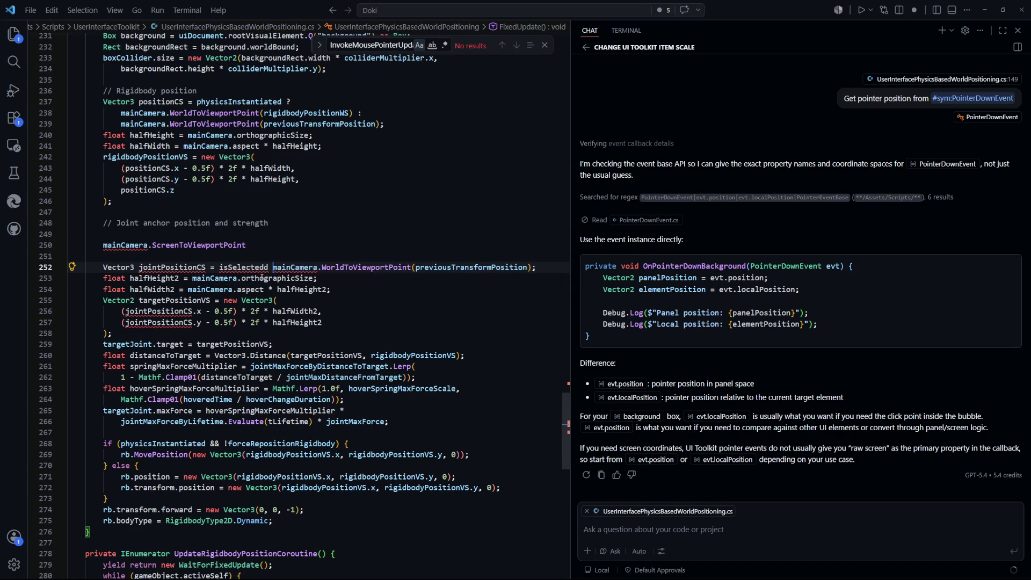
Accept the two-branch isSelected ternary for jointPositionCS and delete the leftover ScreenToViewportPoint line.
key("Down")
key("Down")
key("Down")
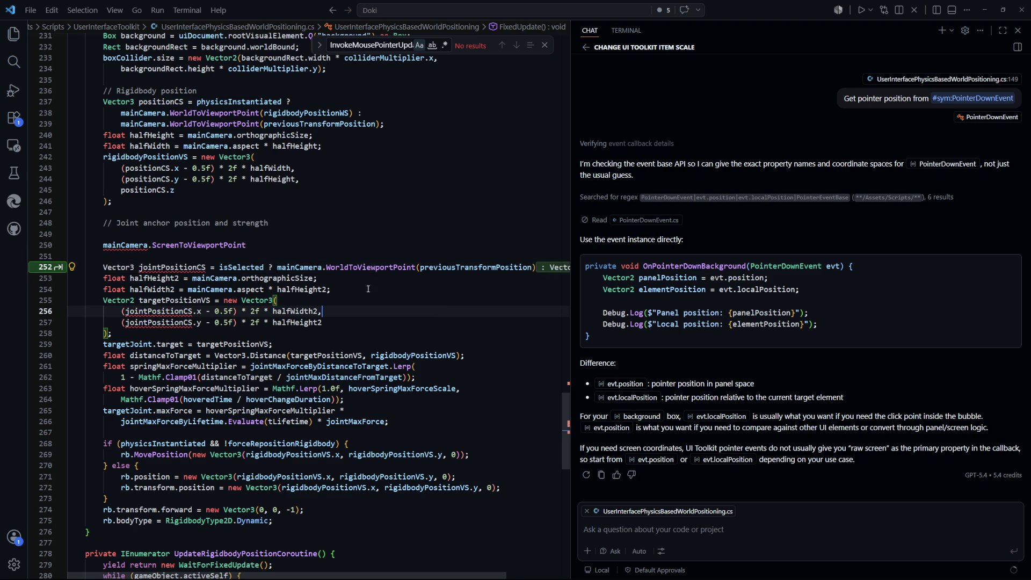
left_click(277, 269)
key("Return")
key("Return")
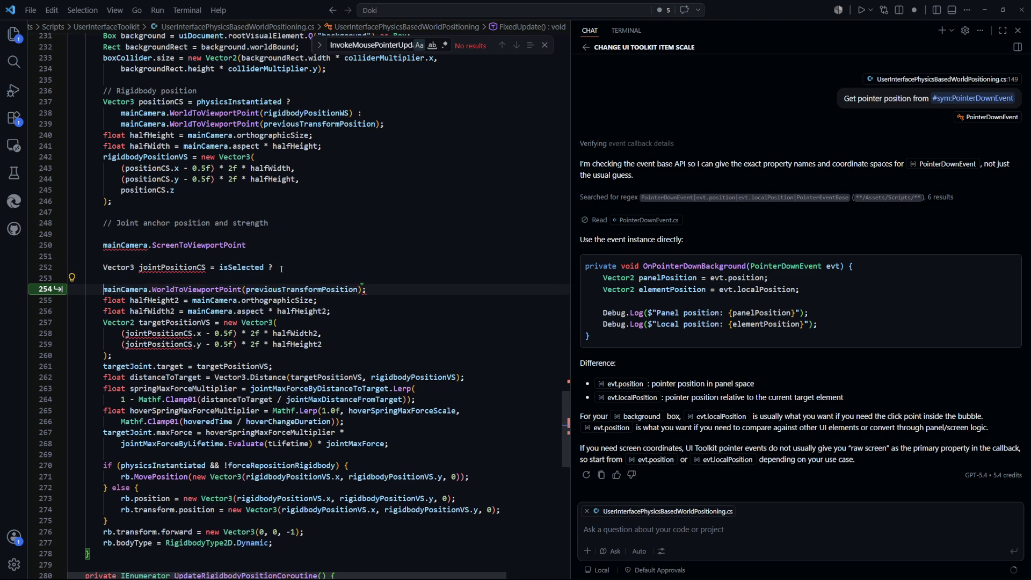
key("Tab")
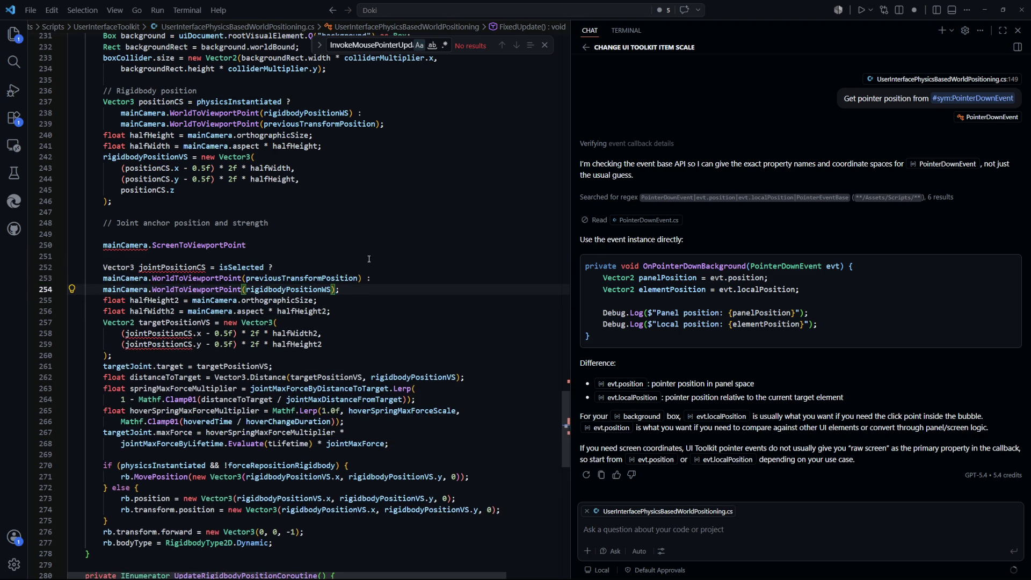
left_click(388, 303)
triple_click(290, 246)
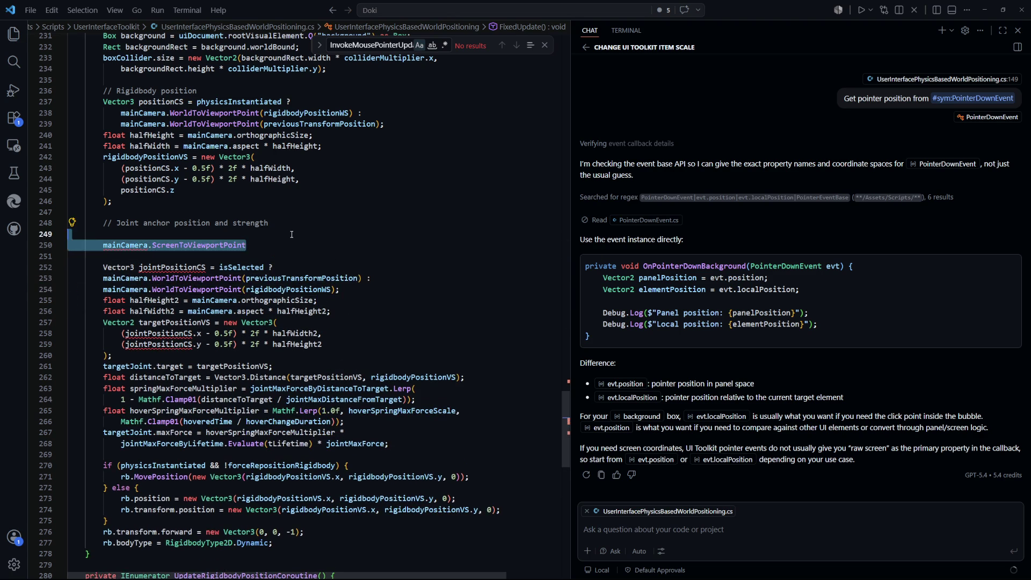
key("BackSpace")
key("BackSpace")
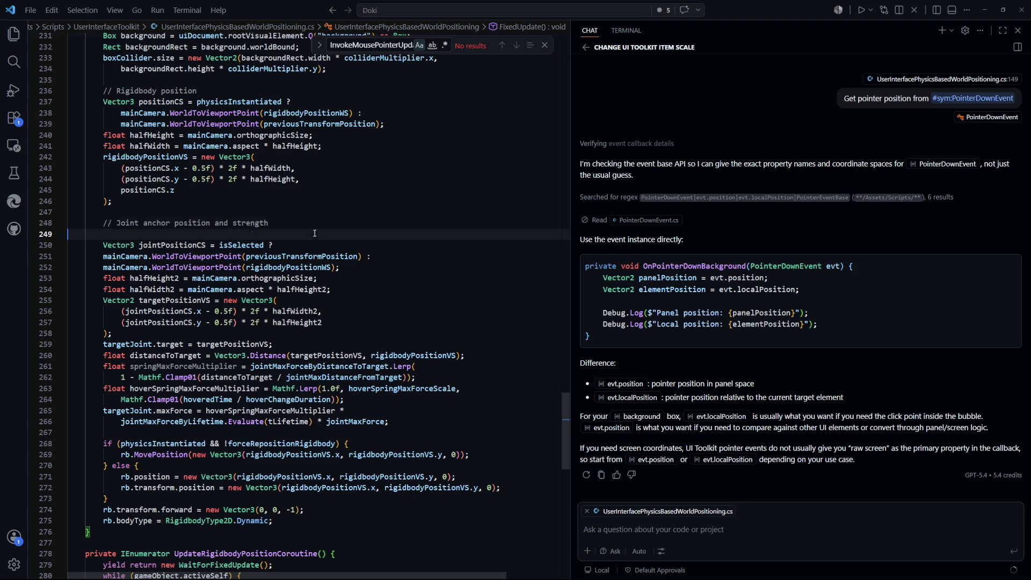
key("Delete")
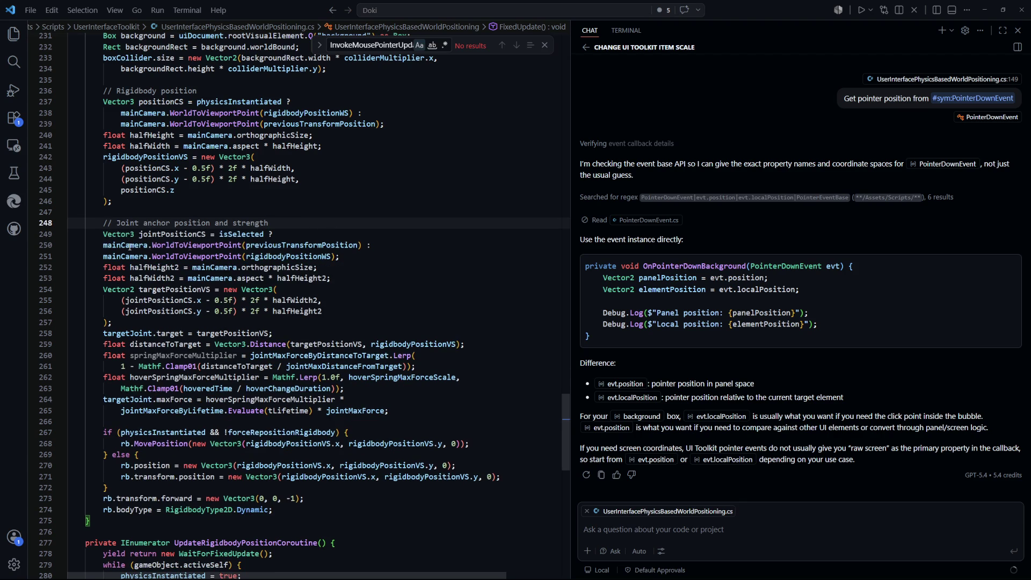
Indent the two ternary branch lines one level.
left_click_drag(105, 244, 256, 261)
key("Tab")
key("ctrl+u")
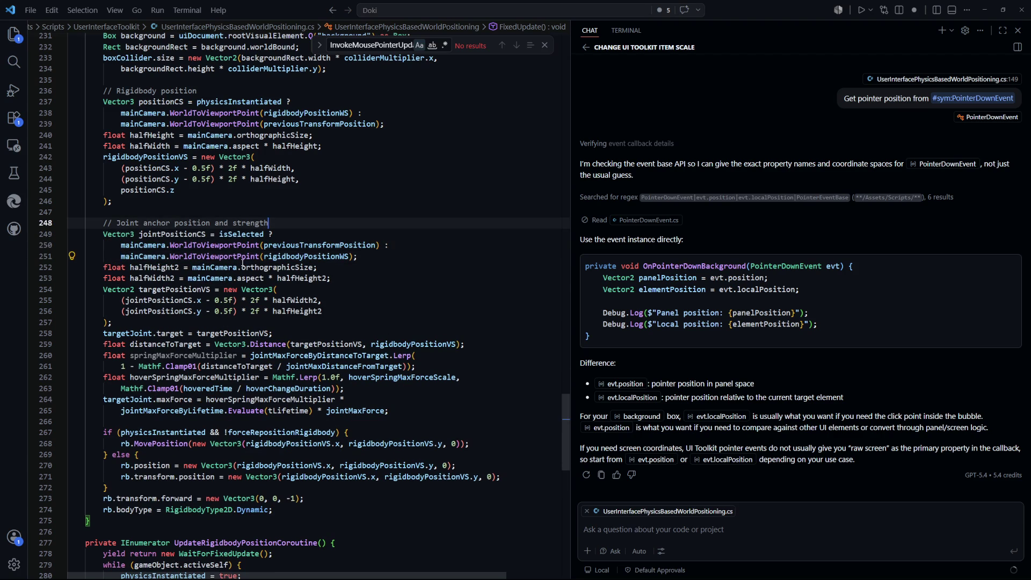
left_click(222, 246)
double_click(320, 246)
key("ctrl+c")
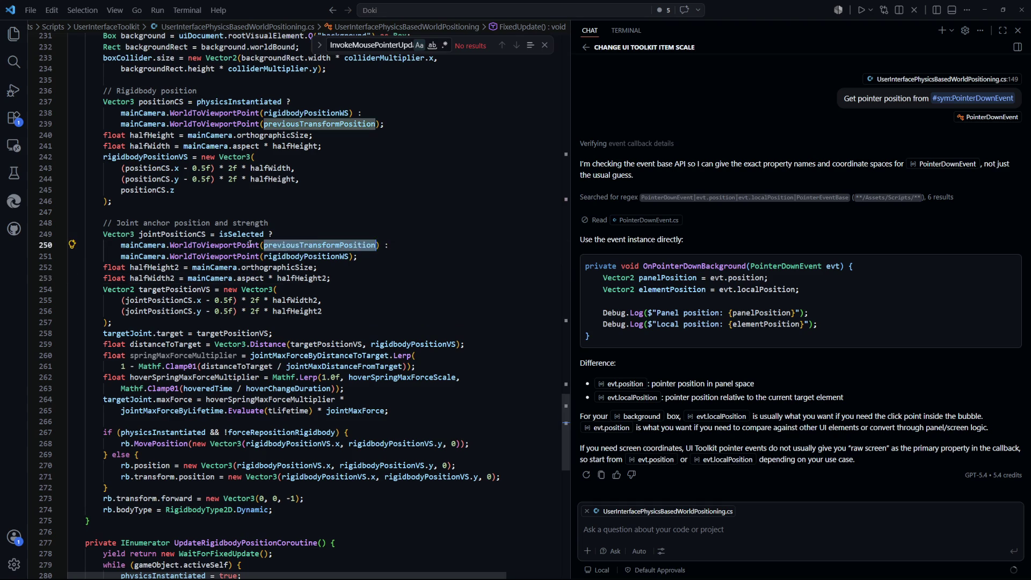
left_click(369, 278)
key("Down")
key("Down")
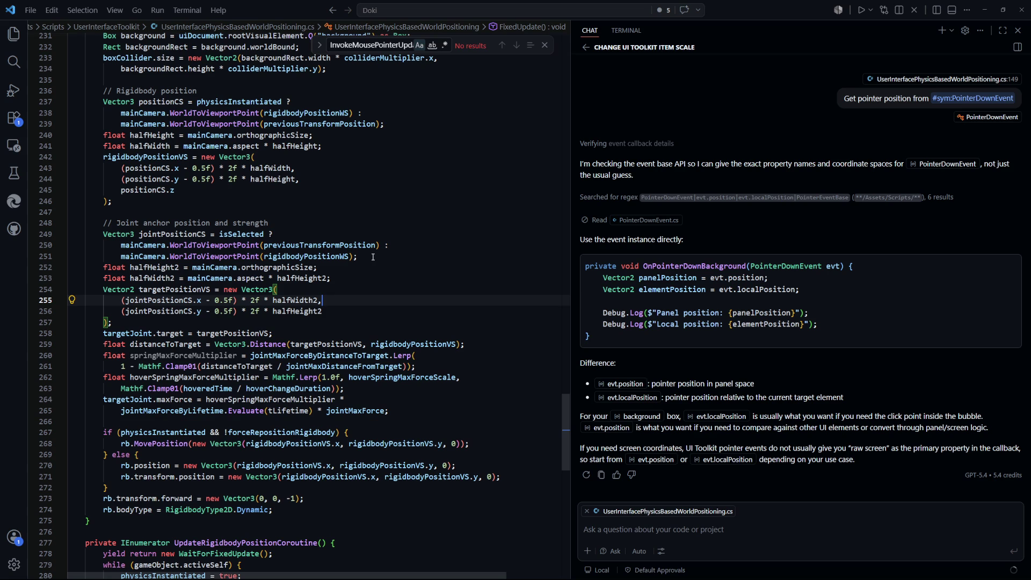
left_click(373, 256)
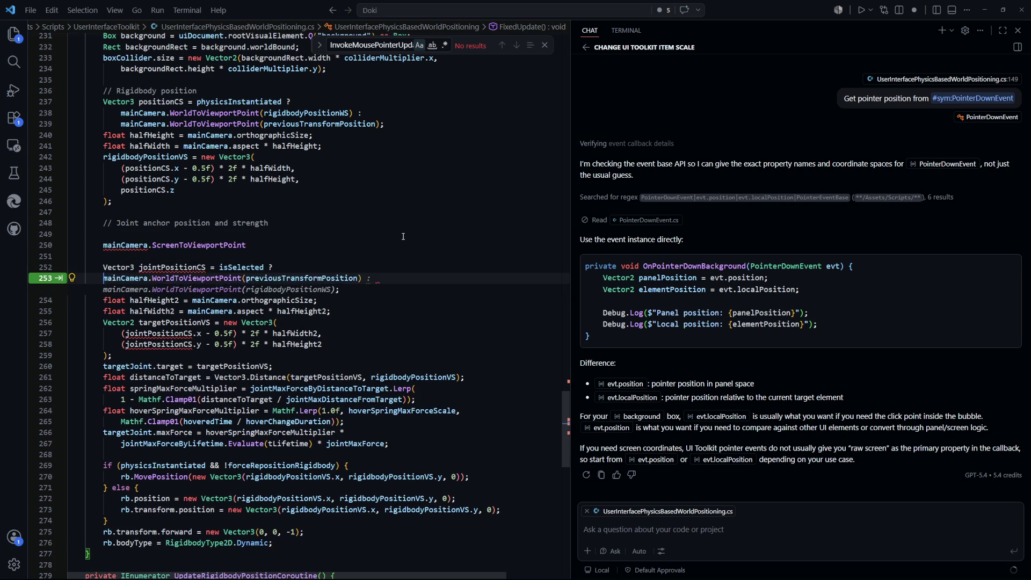
key("Tab")
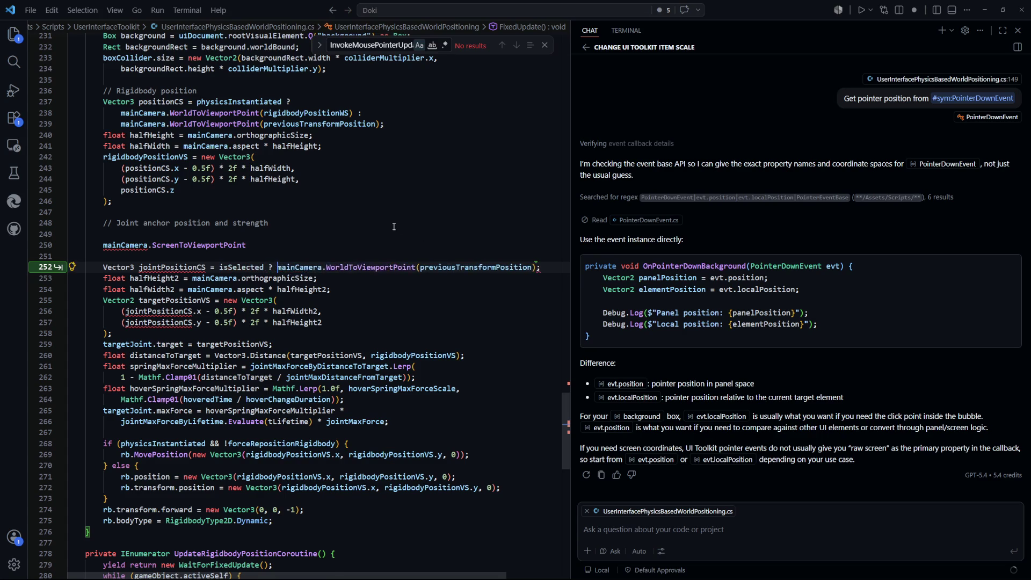
key("Tab")
key("Tab")
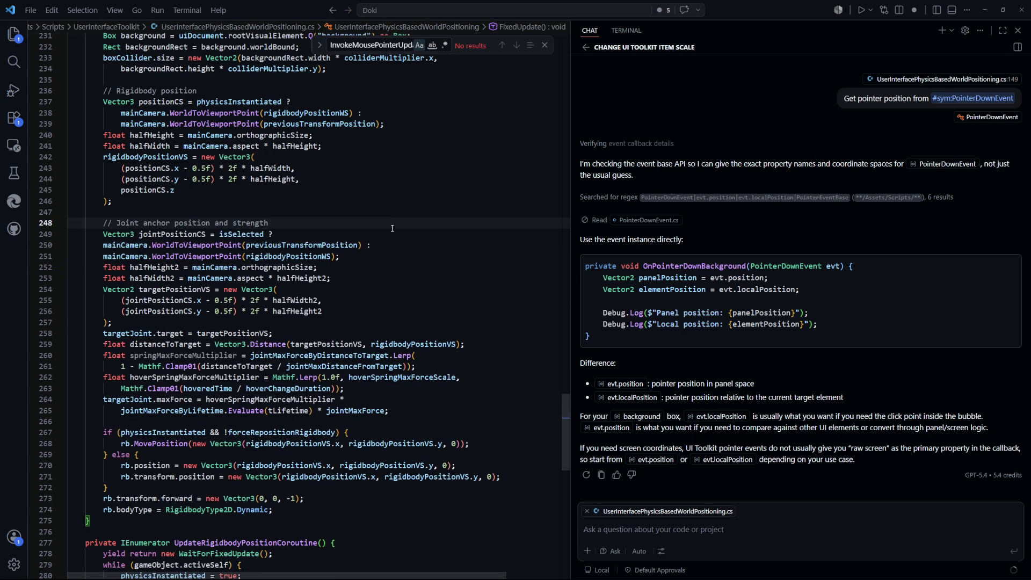
Replace rigidbodyPositionWS on line 251 with previousTransformPosition so both branches convert it.
left_click(330, 249)
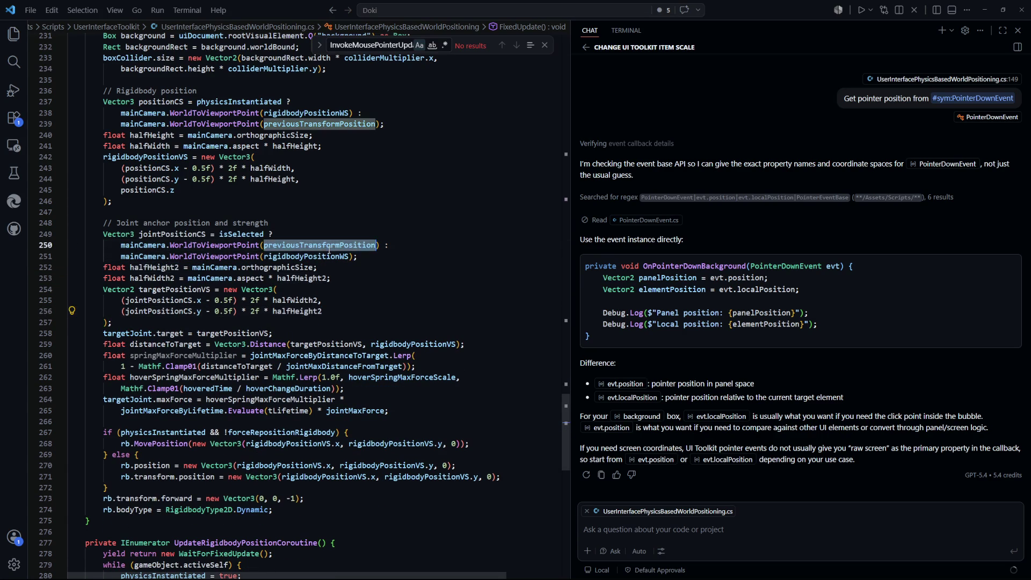
double_click(309, 258)
key("ctrl+v")
left_click(443, 292)
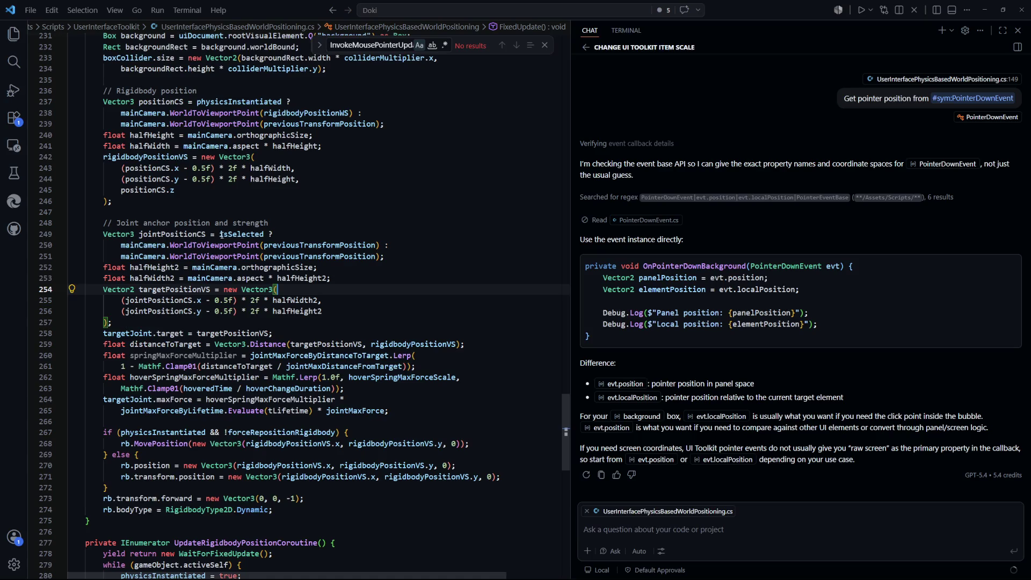
key("Down")
left_click(204, 243)
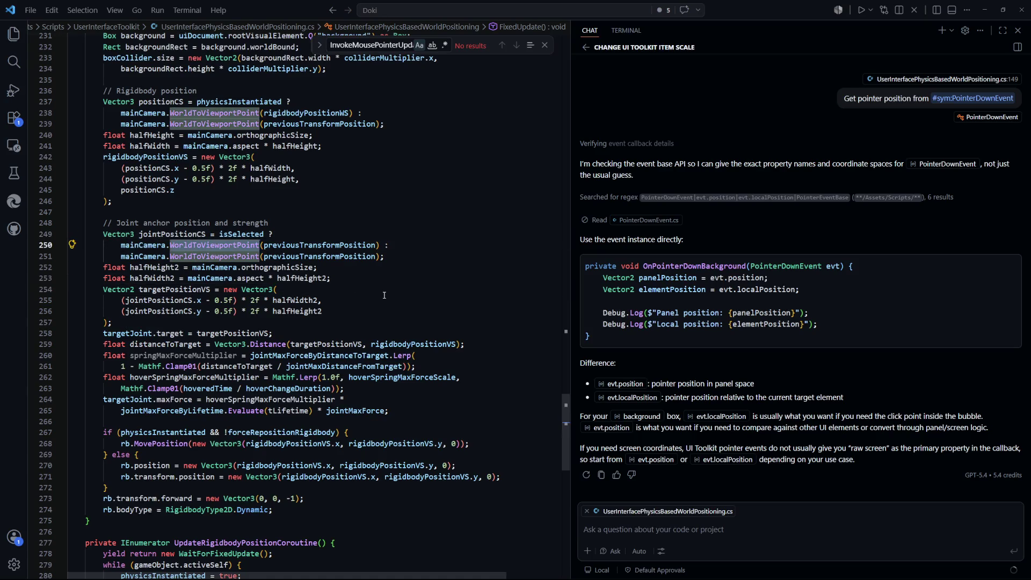
key("ctrl+u")
left_click_drag(394, 245, 307, 245)
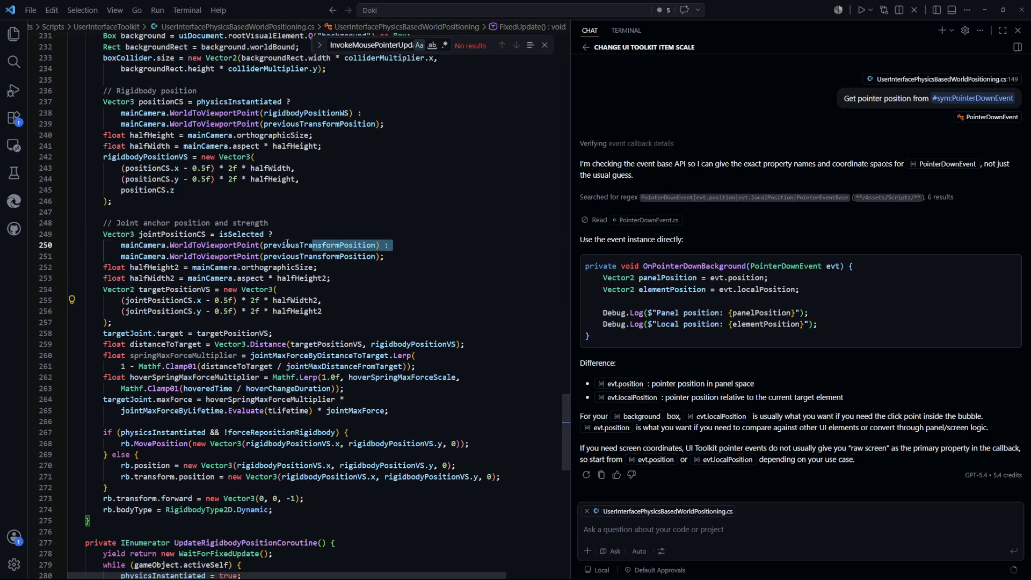
Make line 250's branch mainCamera.ScreenToViewportPoint(InputHandler.handler.pointerPositionSS).
key("BackSpace")
key("ctrl+space")
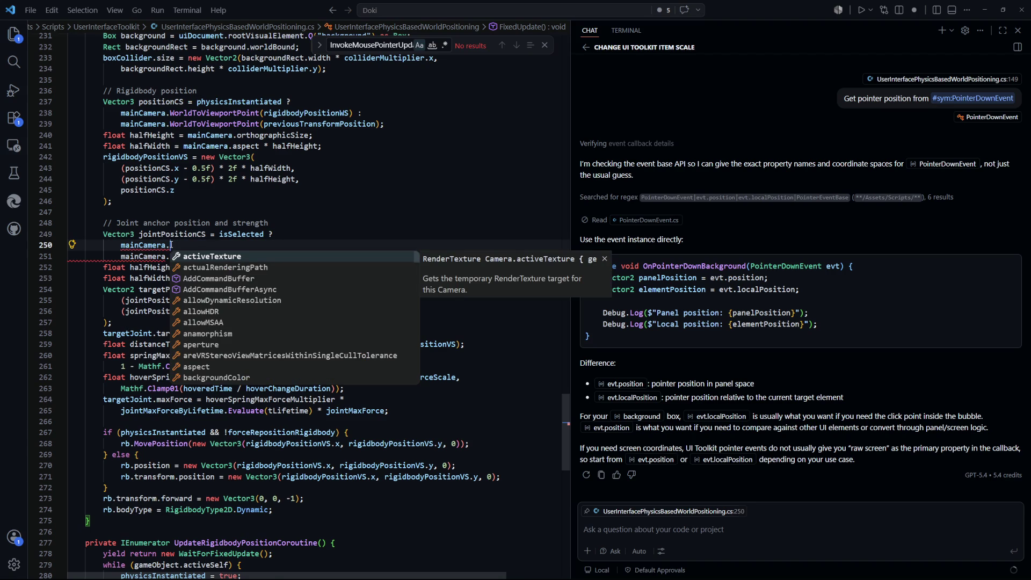
type("Scree")
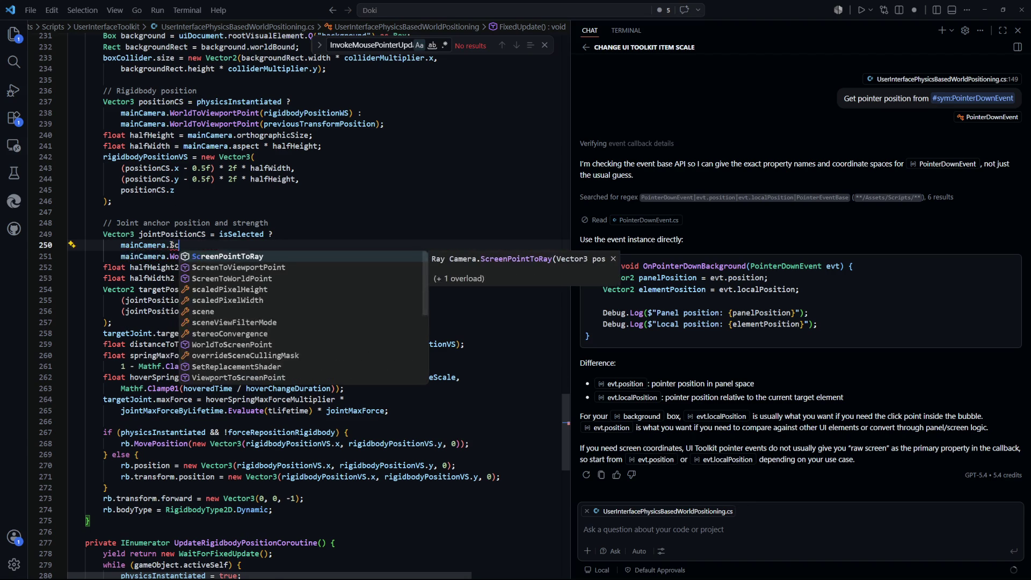
key("Down")
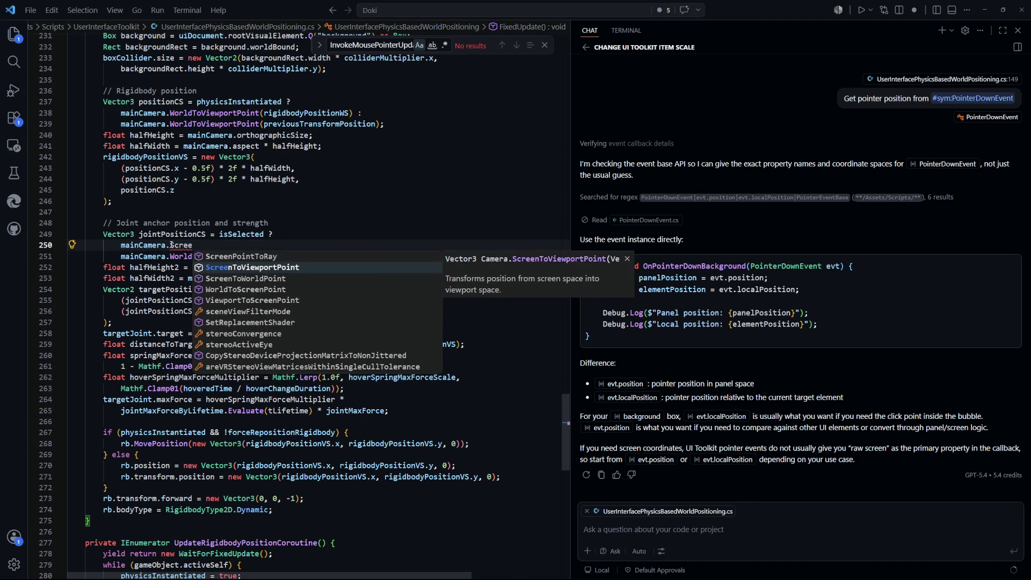
key("Tab")
type("I")
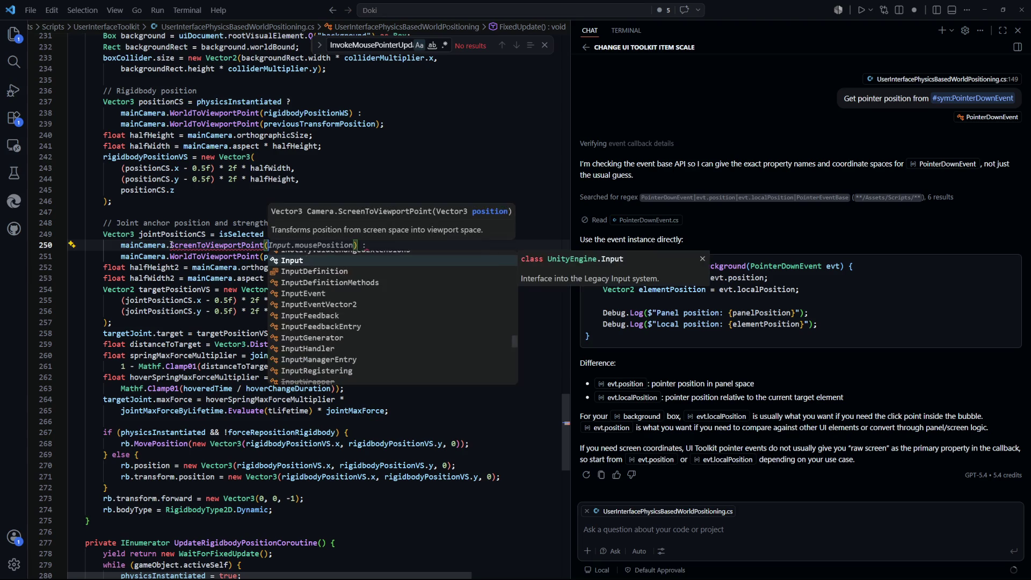
type("nputHandler.m")
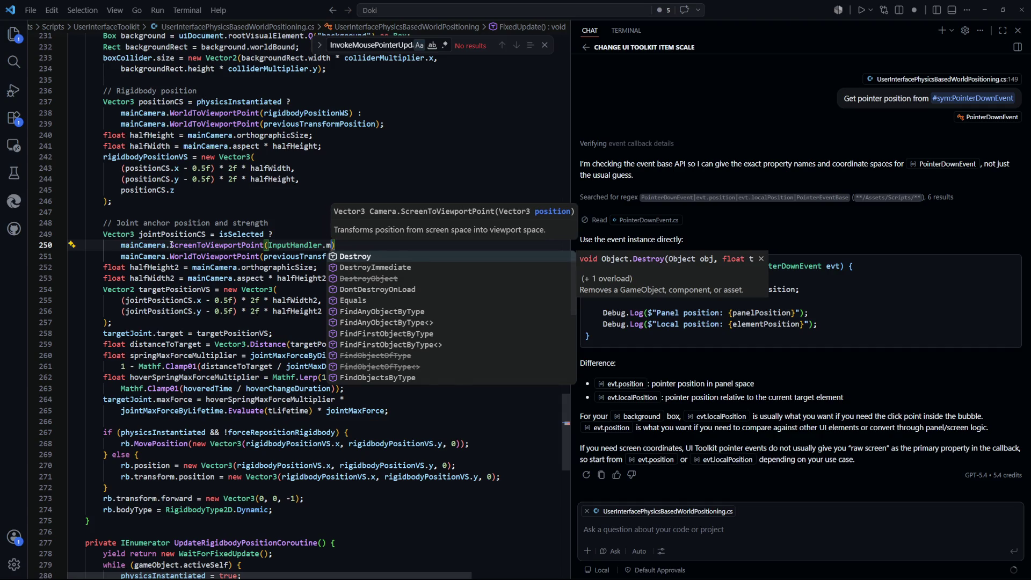
key("Tab")
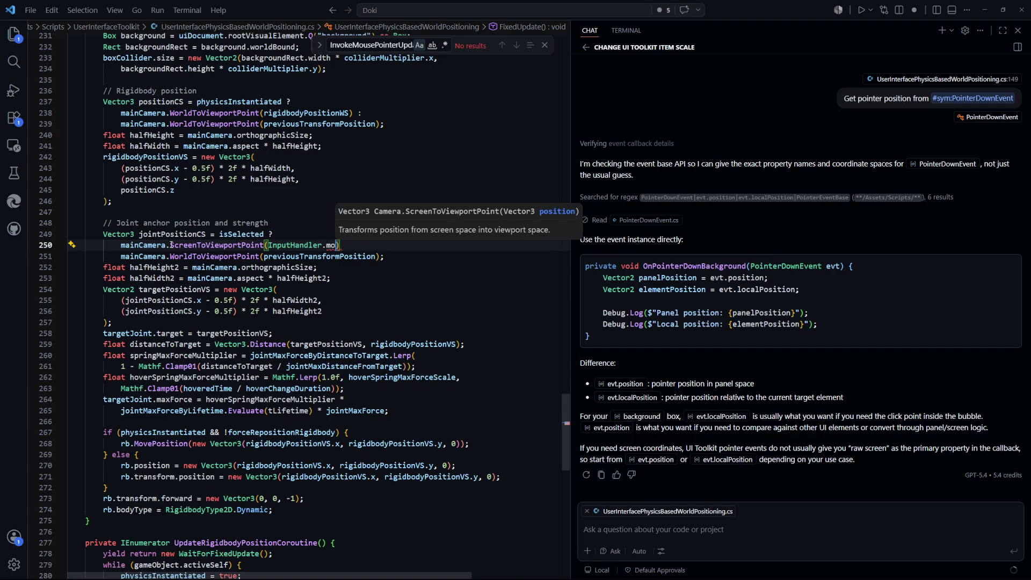
type(".handler.mo")
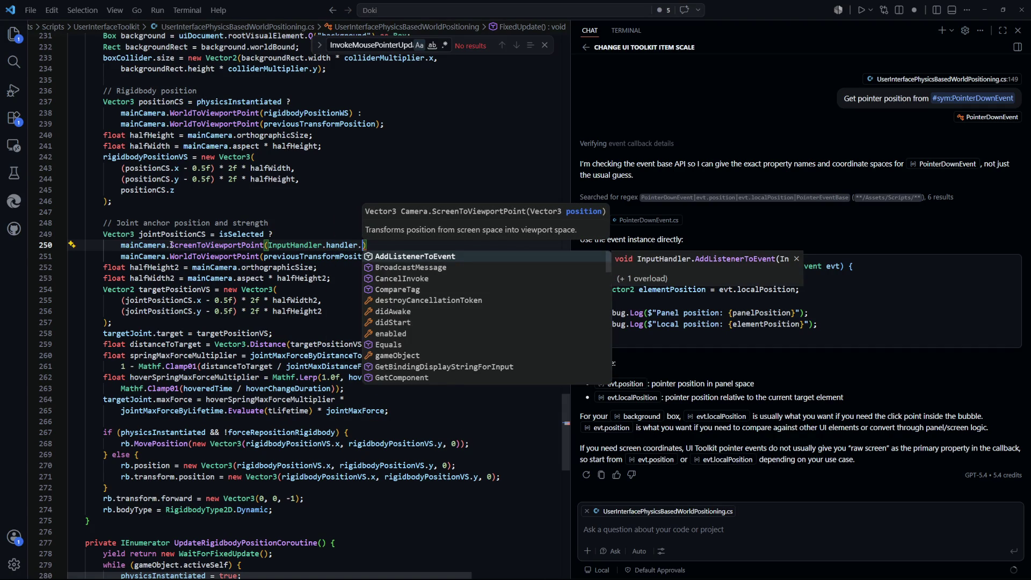
key("BackSpace")
key("BackSpace")
type("pointerPositionSS")
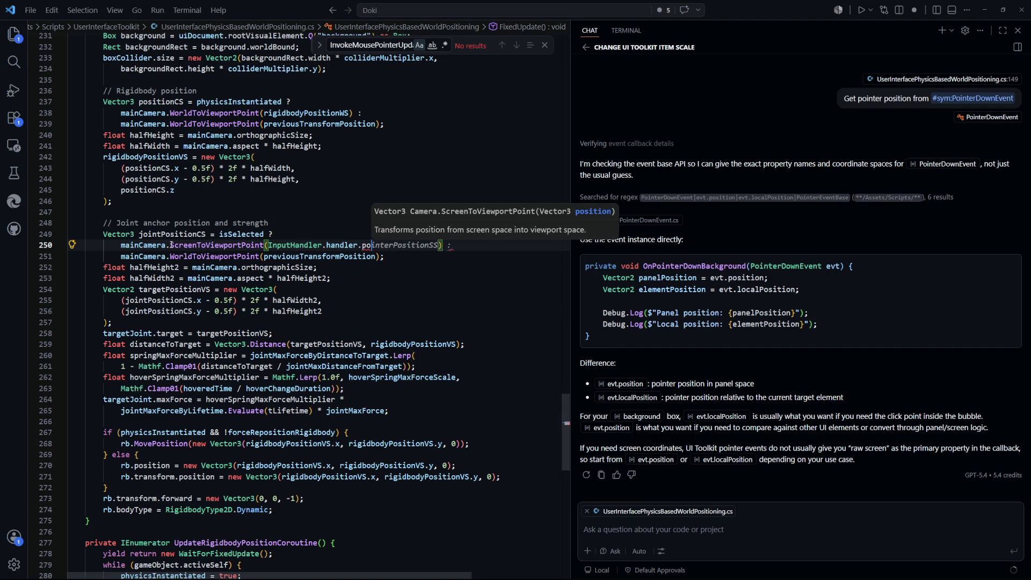
key("End")
Review the jointPositionCS and targetPositionVS calculation lines, then let Unity recompile the scripts.
left_click(424, 301)
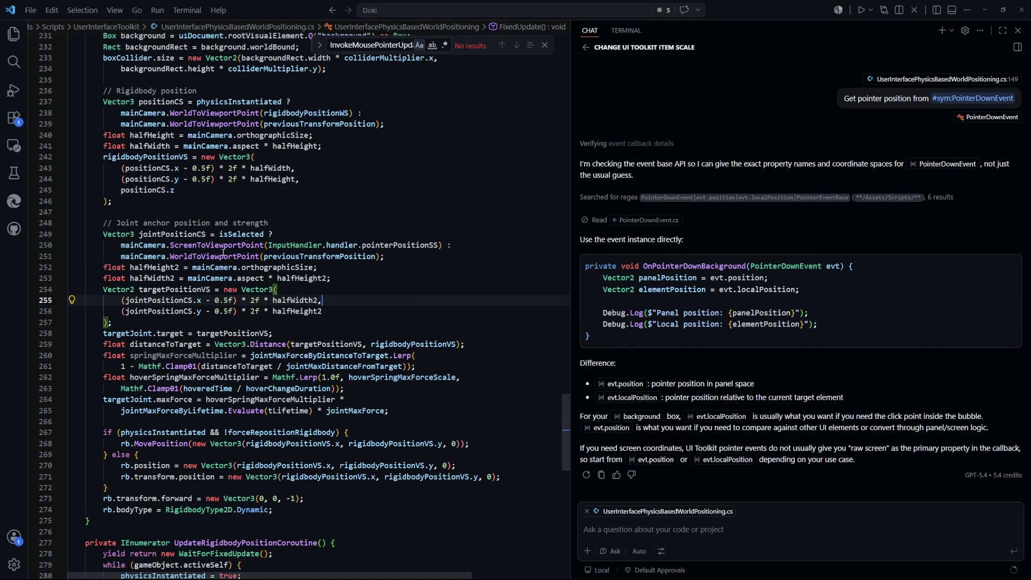
double_click(173, 235)
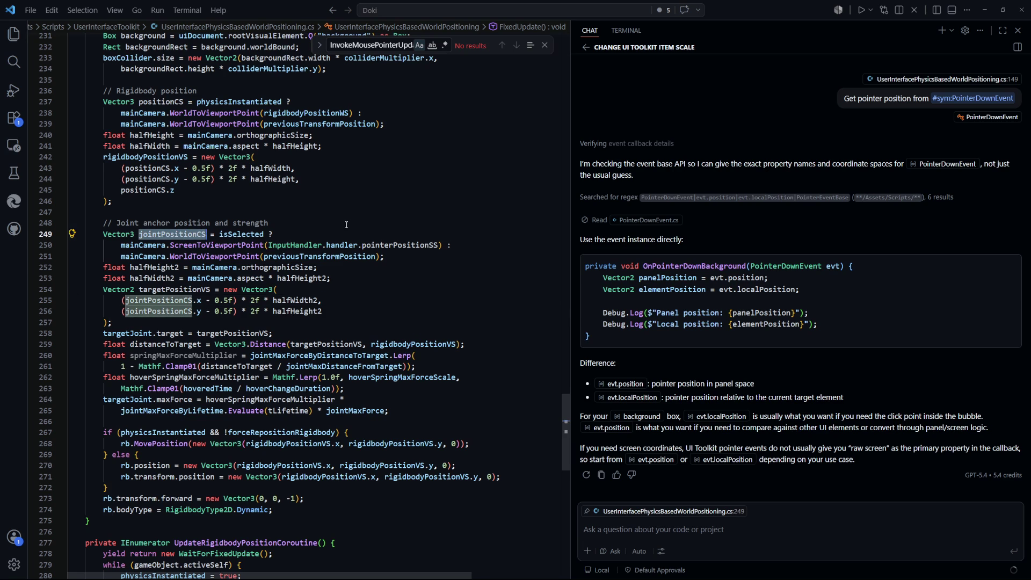
left_click(384, 267)
left_click_drag(454, 245, 191, 245)
left_click(439, 287)
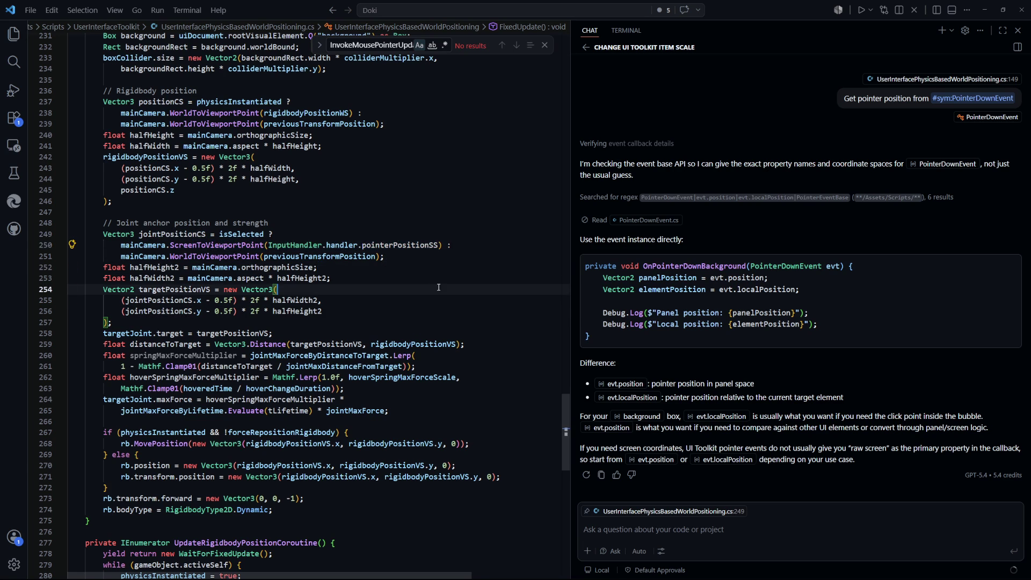
left_click(454, 257)
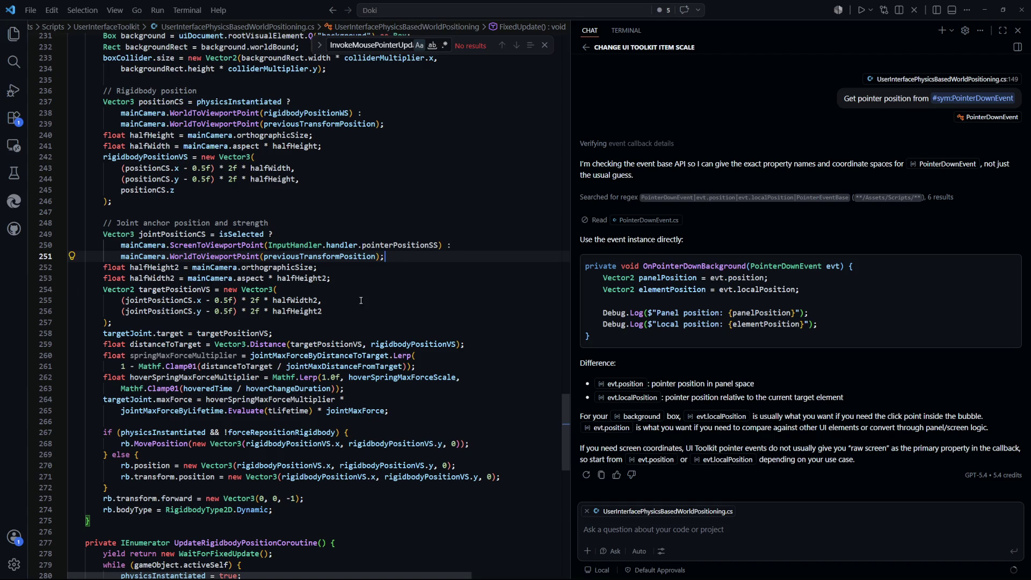
left_click_drag(340, 315, 76, 290)
left_click(265, 322)
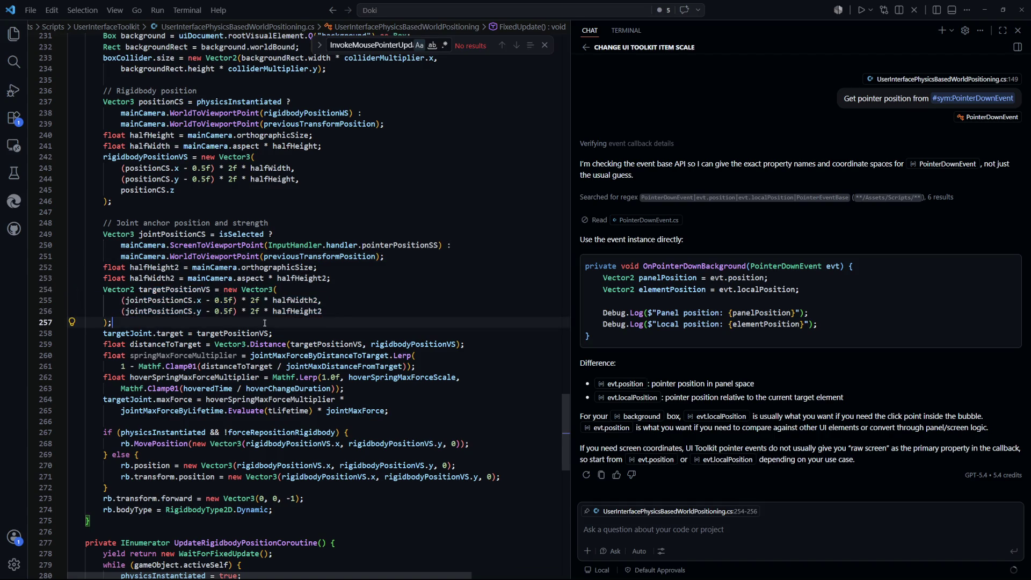
left_click_drag(345, 305, 158, 288)
left_click(197, 290)
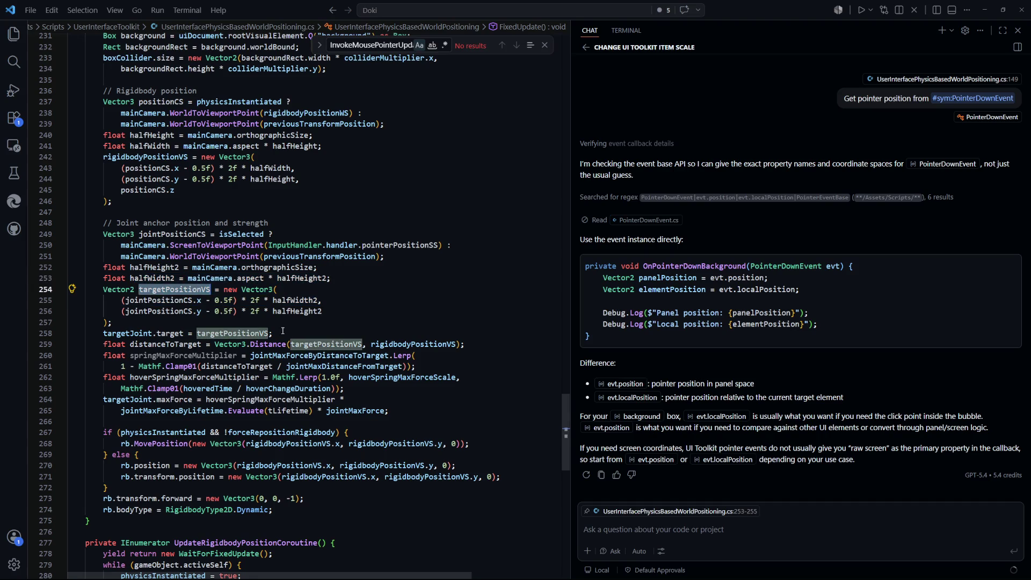
mouse_move(319, 310)
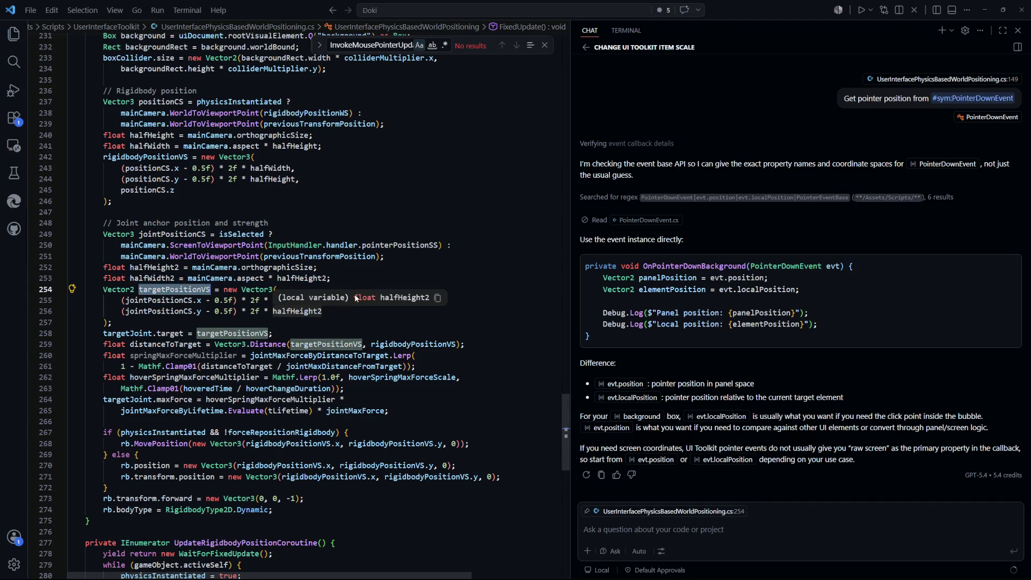
scroll(357, 299, "down", 2)
left_click(441, 272)
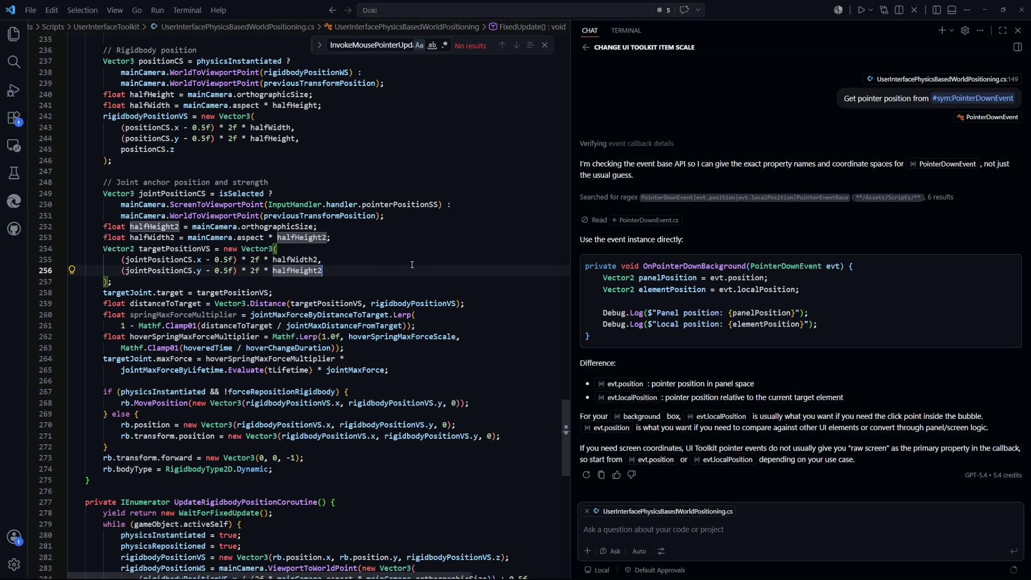
key("alt+Tab")
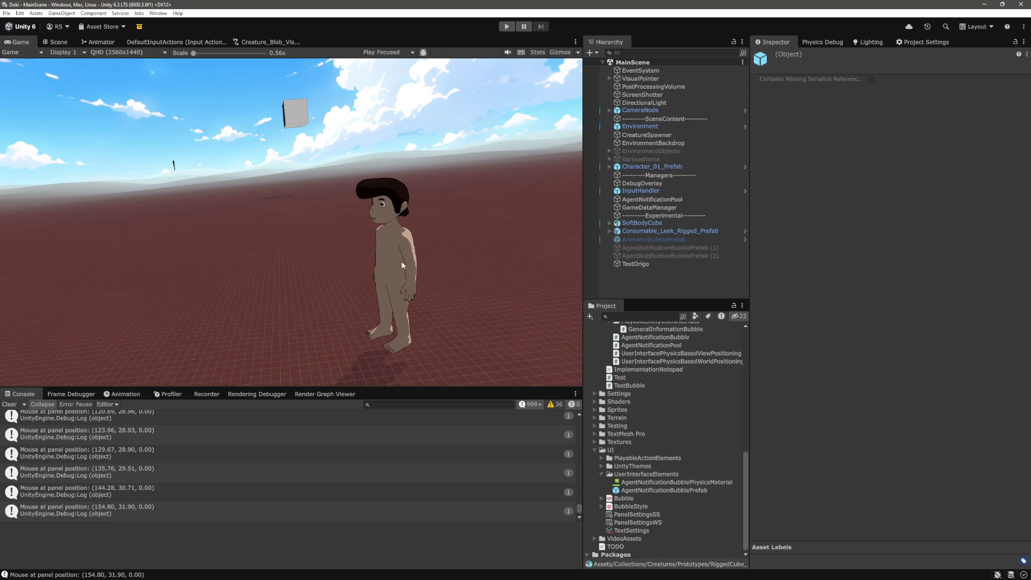
Enter play mode and grab a series of Energy, Movement and Focus bubbles.
left_click(507, 26)
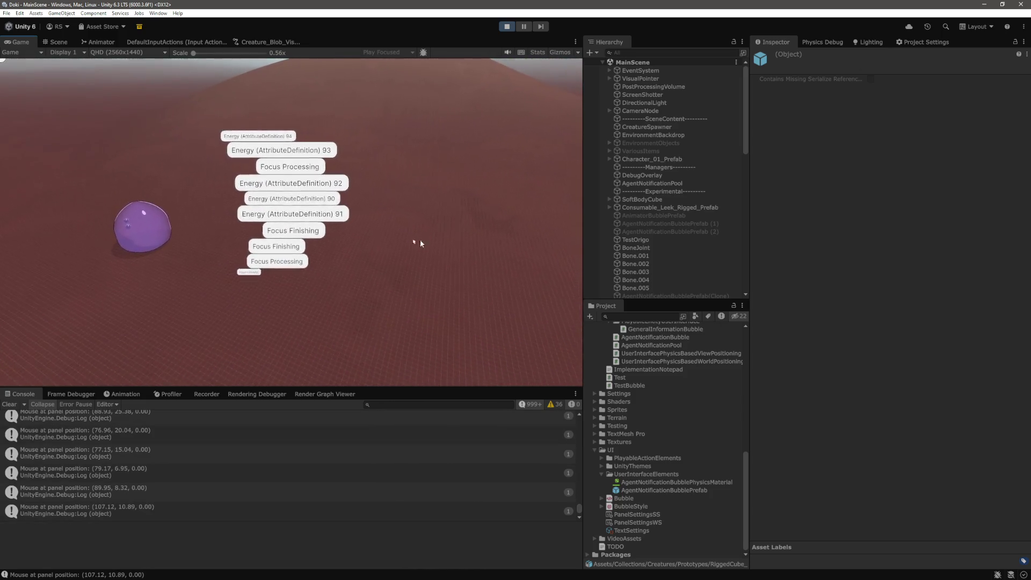
left_click(299, 236)
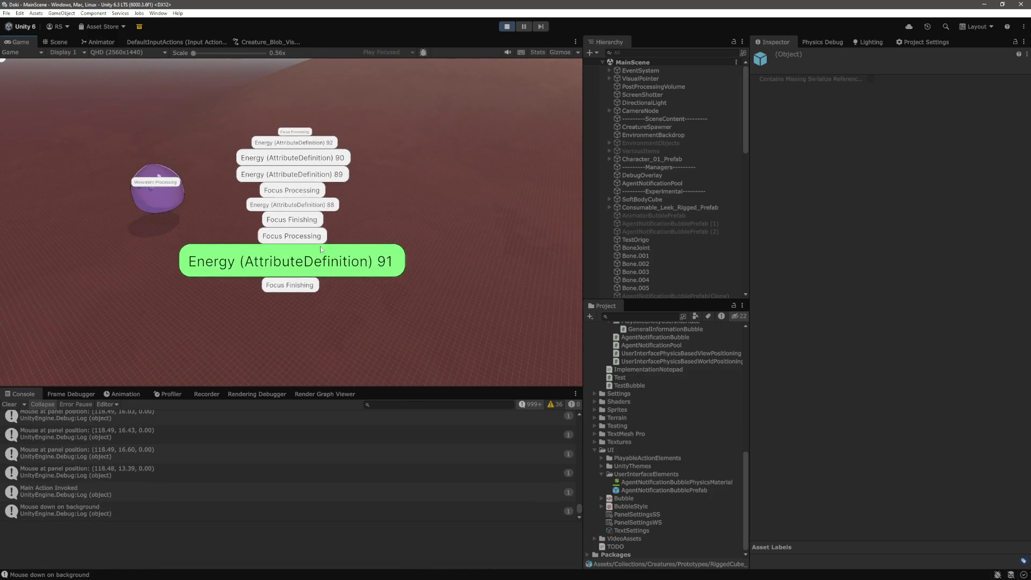
left_click(244, 263)
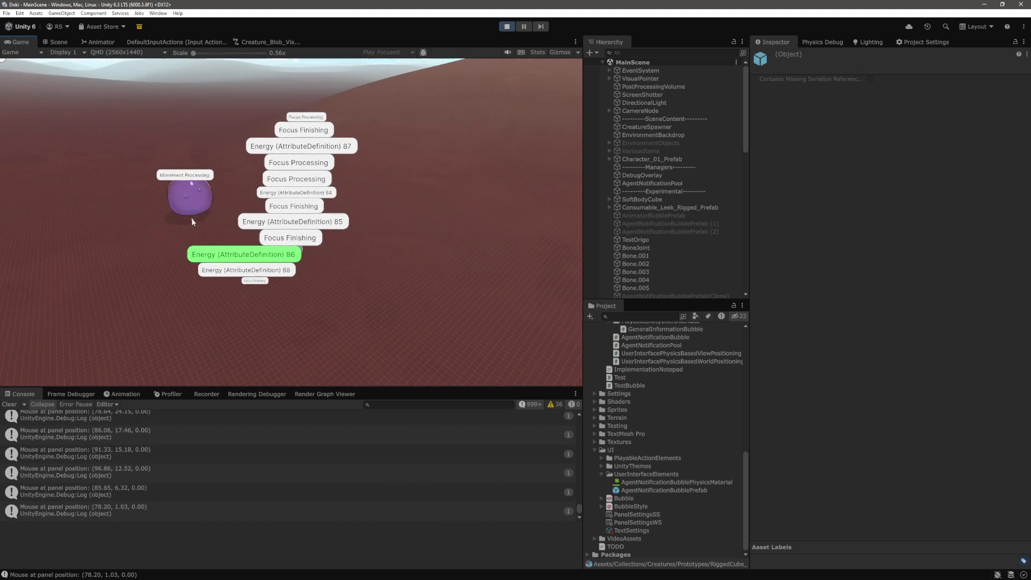
mouse_move(301, 227)
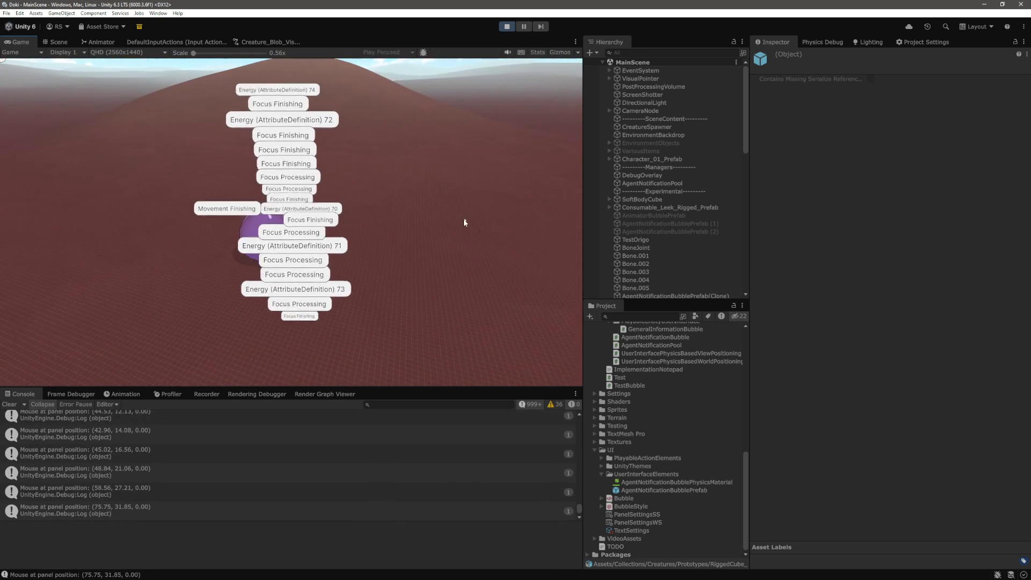
left_click(200, 201)
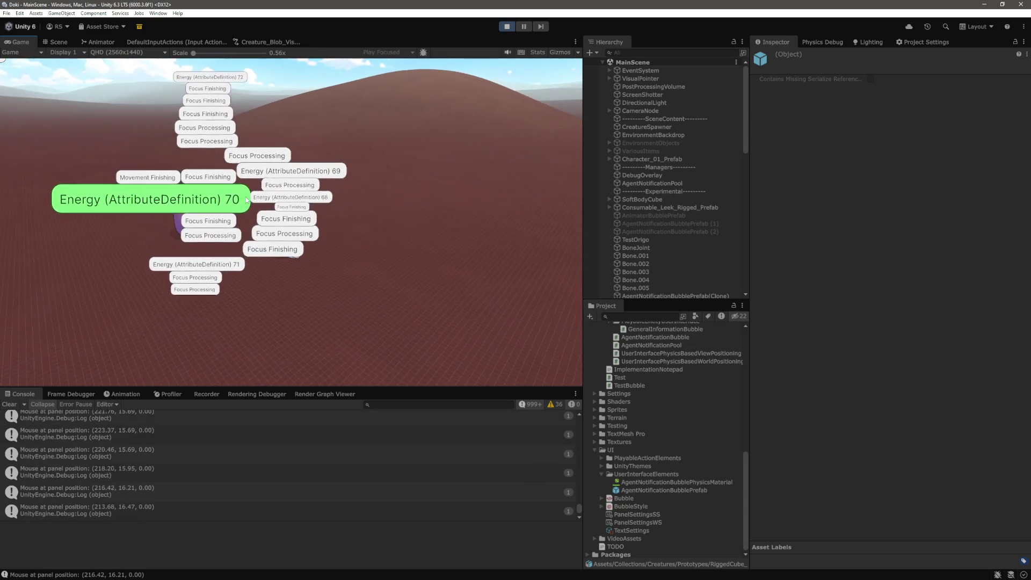
left_click(200, 187)
left_click(198, 185)
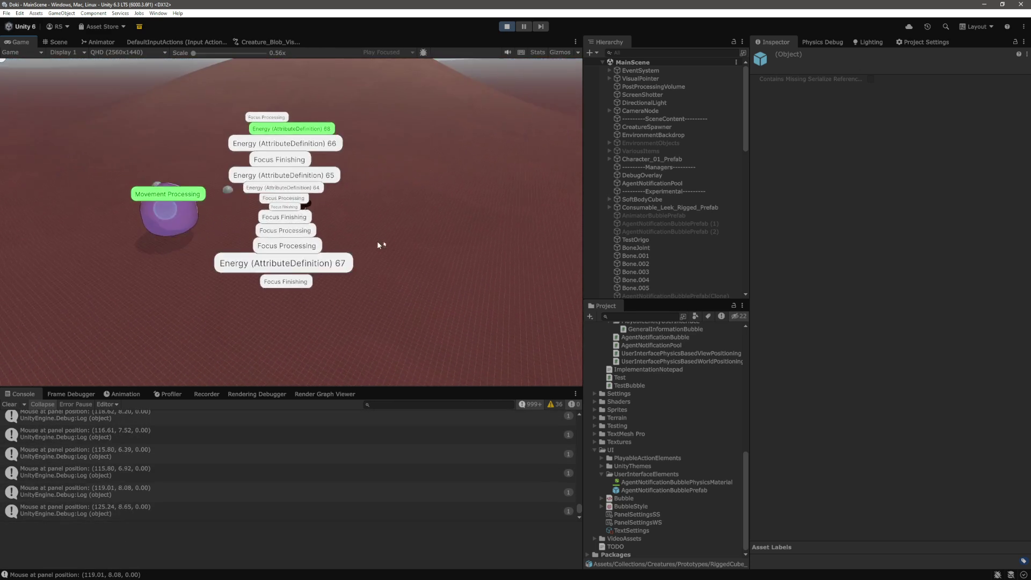
left_click(278, 222)
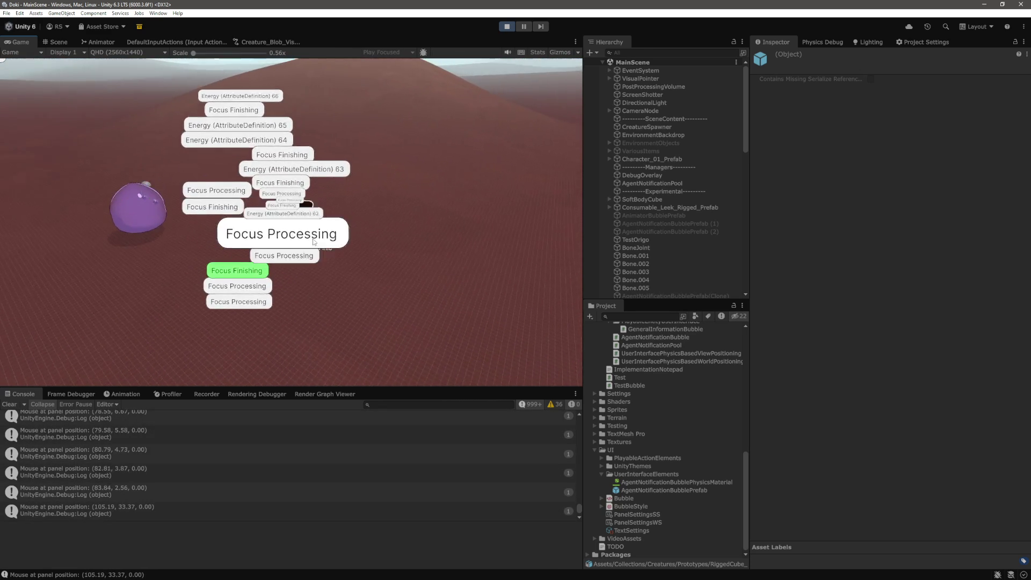
left_click(293, 244)
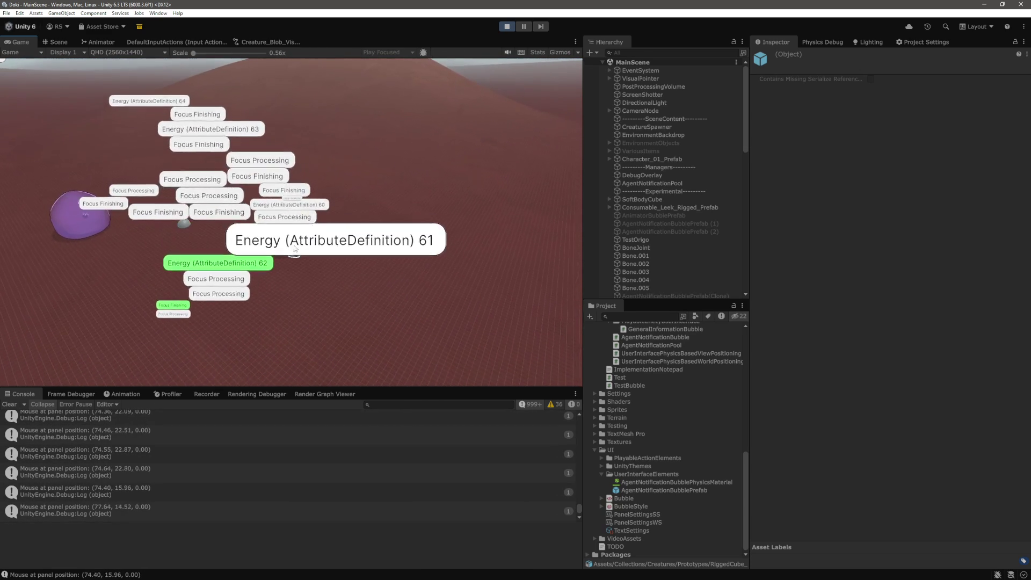
left_click(309, 250)
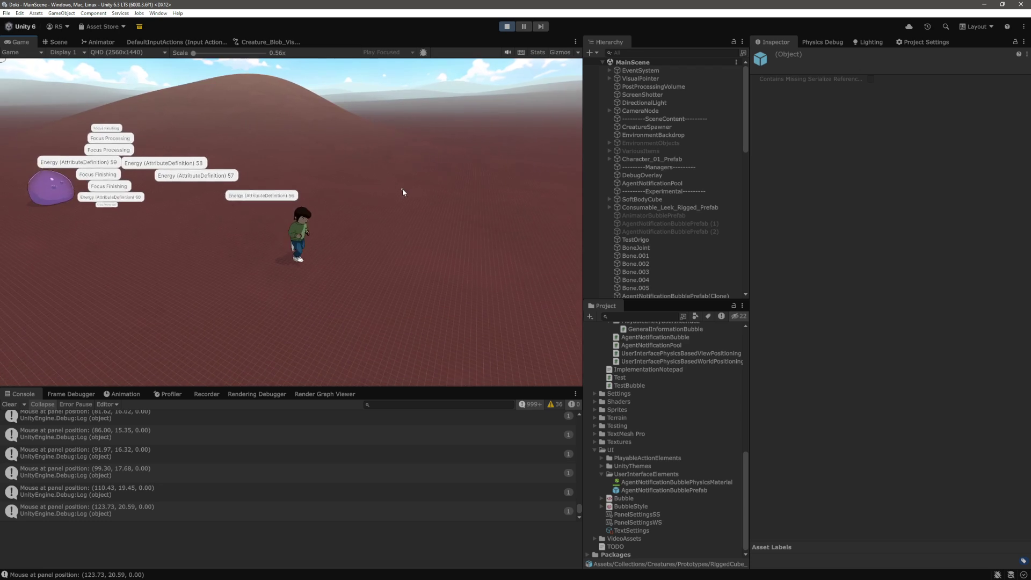
left_click(233, 172)
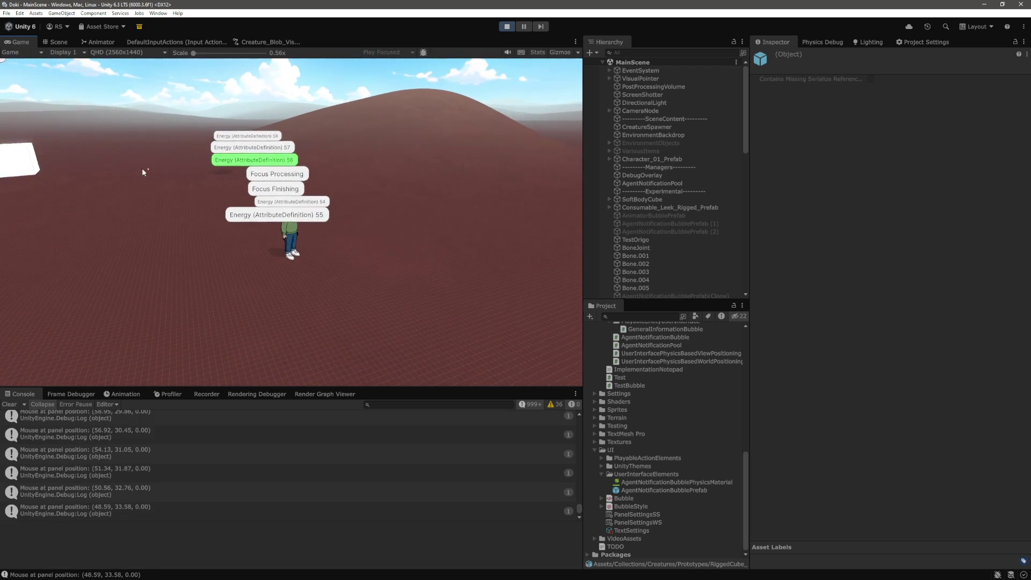
left_click(287, 242)
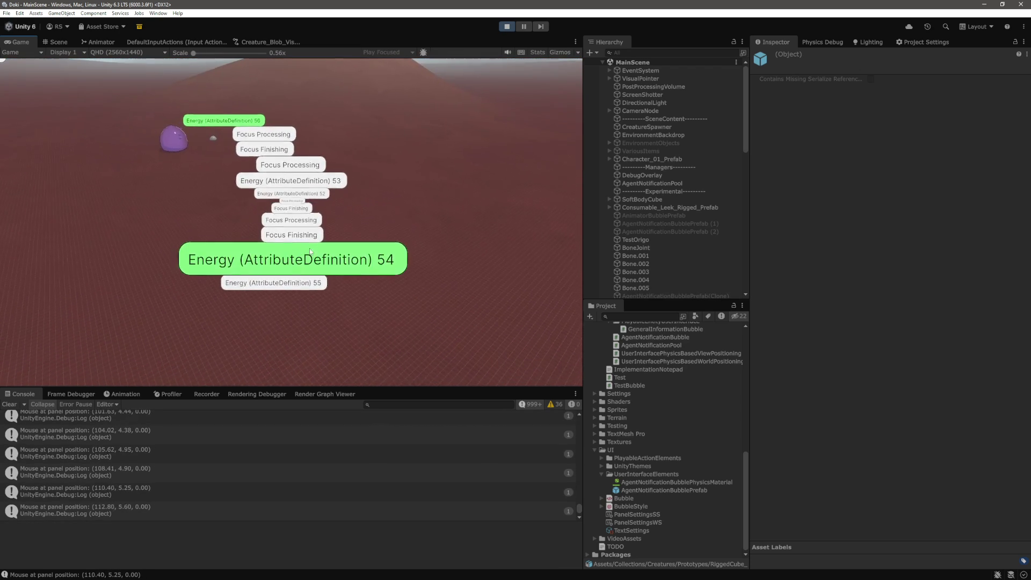
Drag several Energy and Focus bubbles around the Game view, then stop play mode.
left_click_drag(495, 280, 357, 246)
left_click_drag(264, 266, 446, 269)
mouse_move(302, 256)
left_mouse_down()
mouse_move(345, 258)
mouse_move(417, 295)
left_mouse_up()
left_click(288, 259)
left_click_drag(288, 258, 378, 253)
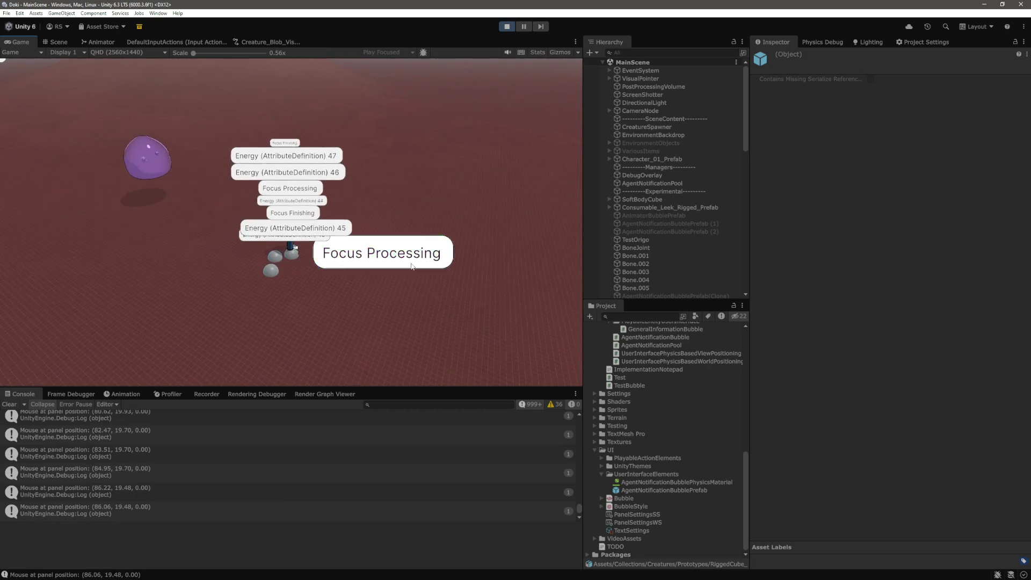
mouse_move(292, 214)
left_mouse_down()
mouse_move(391, 223)
mouse_move(292, 237)
mouse_move(285, 252)
left_mouse_up()
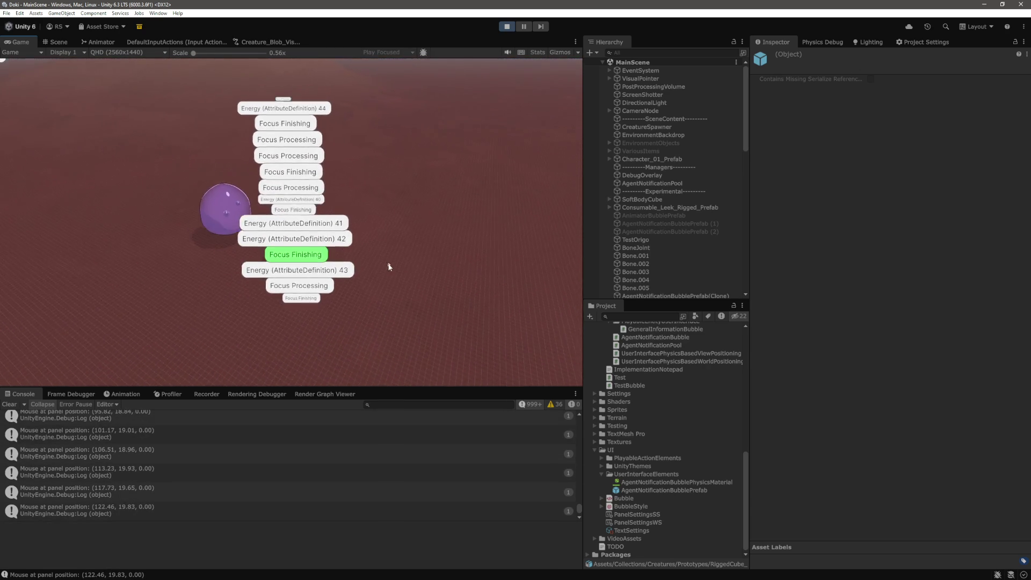
mouse_move(376, 271)
left_mouse_down()
mouse_move(489, 279)
mouse_move(403, 285)
left_mouse_up()
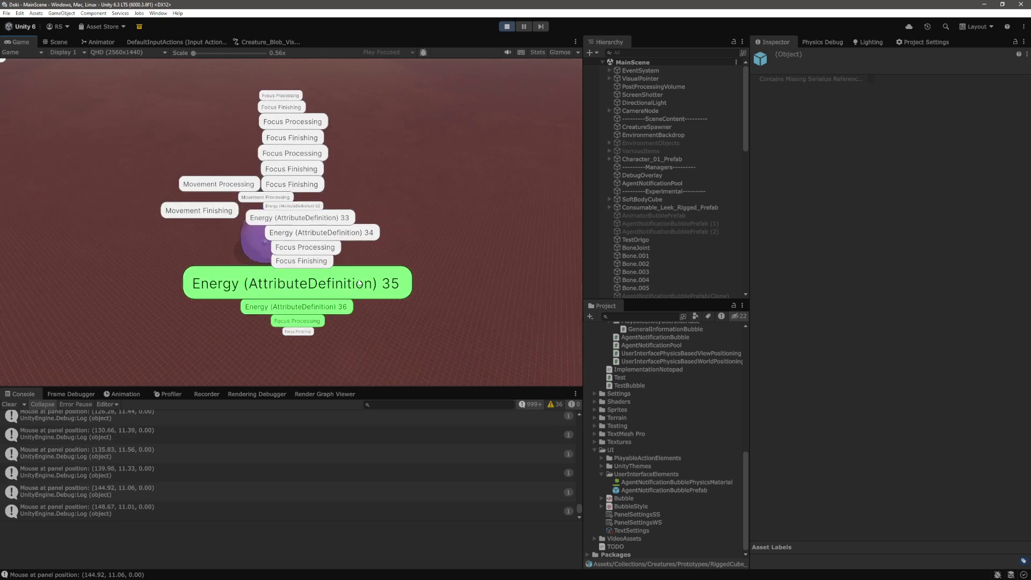
left_click_drag(359, 283, 480, 276)
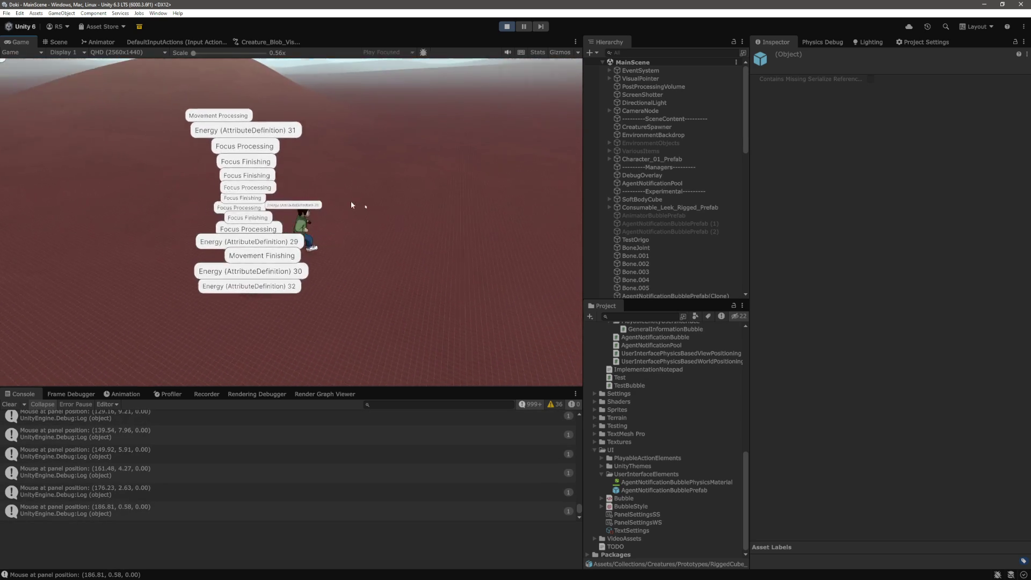
left_click_drag(185, 198, 140, 191)
mouse_move(329, 221)
left_mouse_down()
mouse_move(325, 237)
mouse_move(399, 214)
mouse_move(288, 244)
left_mouse_up()
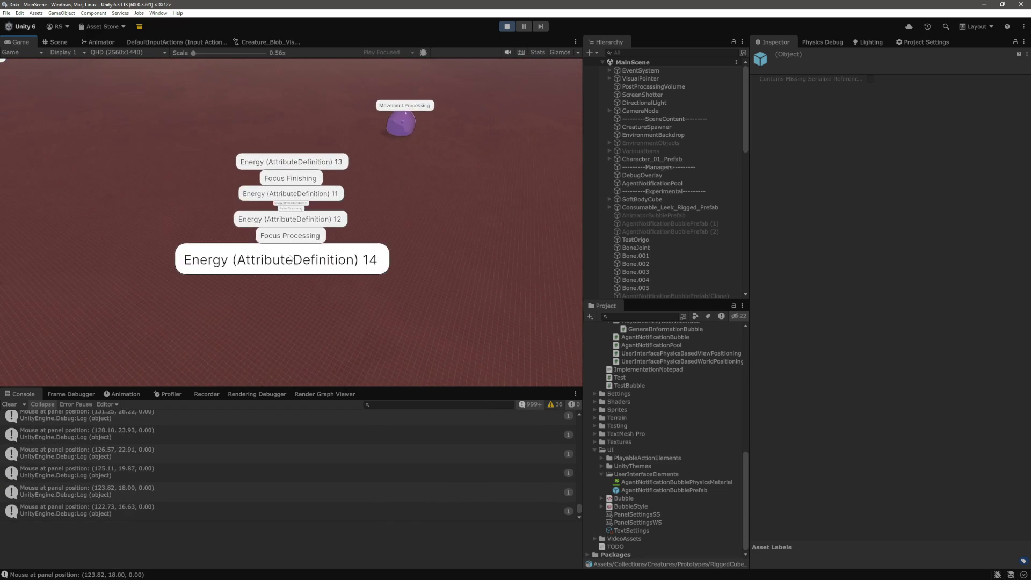
left_click(291, 273)
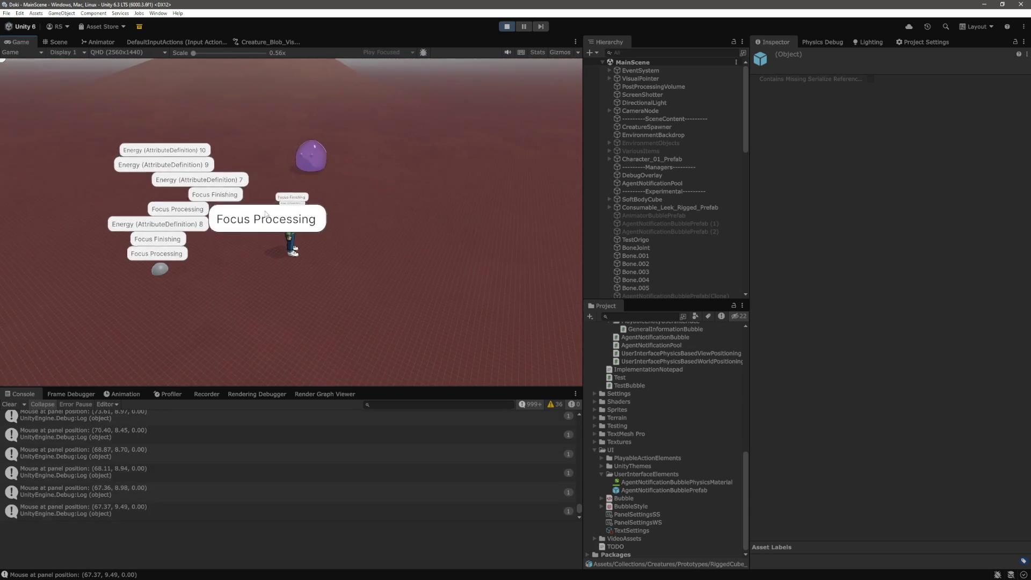
left_click(305, 238)
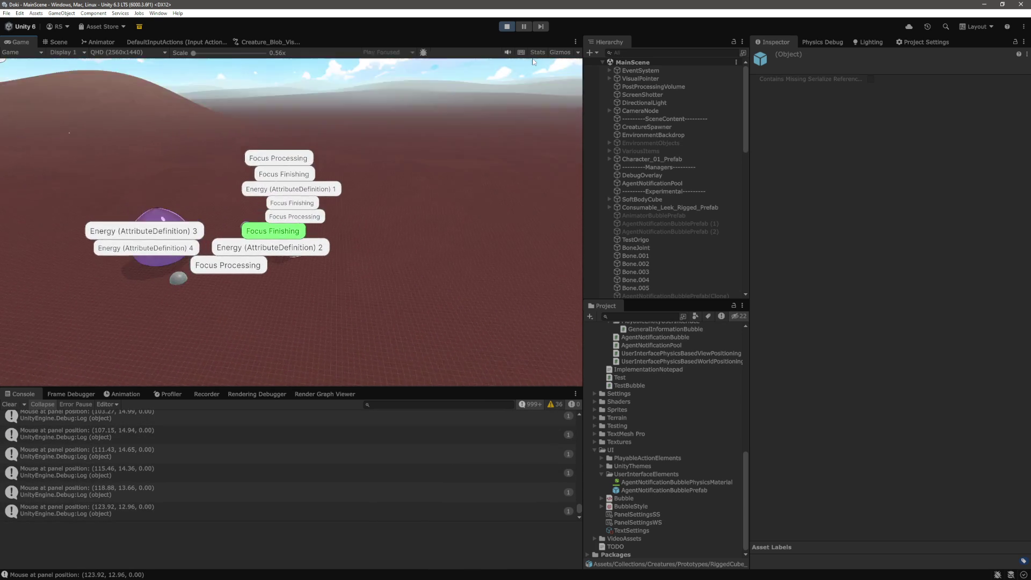
key("ctrl+p")
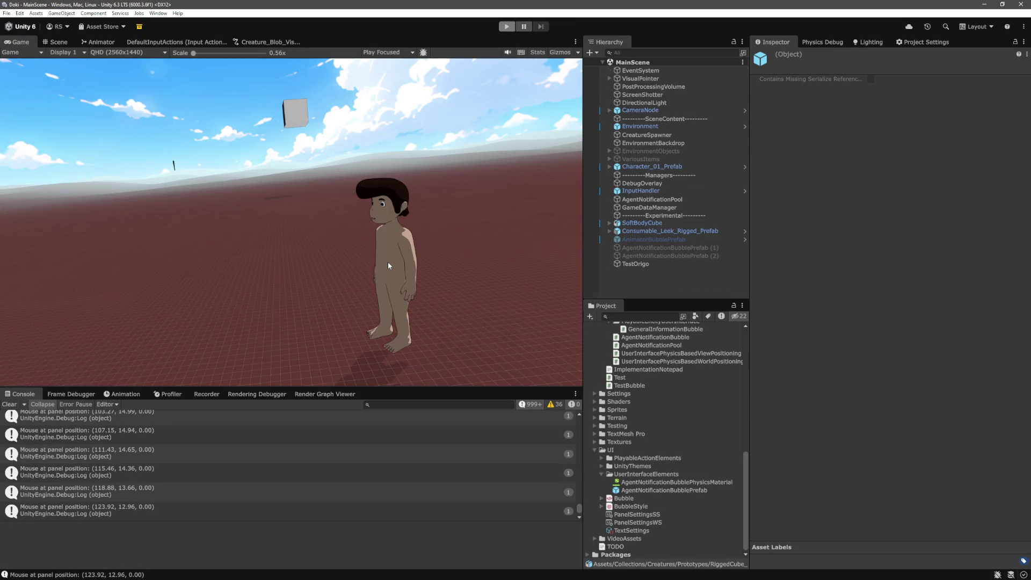
In FixedUpdate, start a new line below the targetJoint.maxForce assignment.
key("alt+Tab")
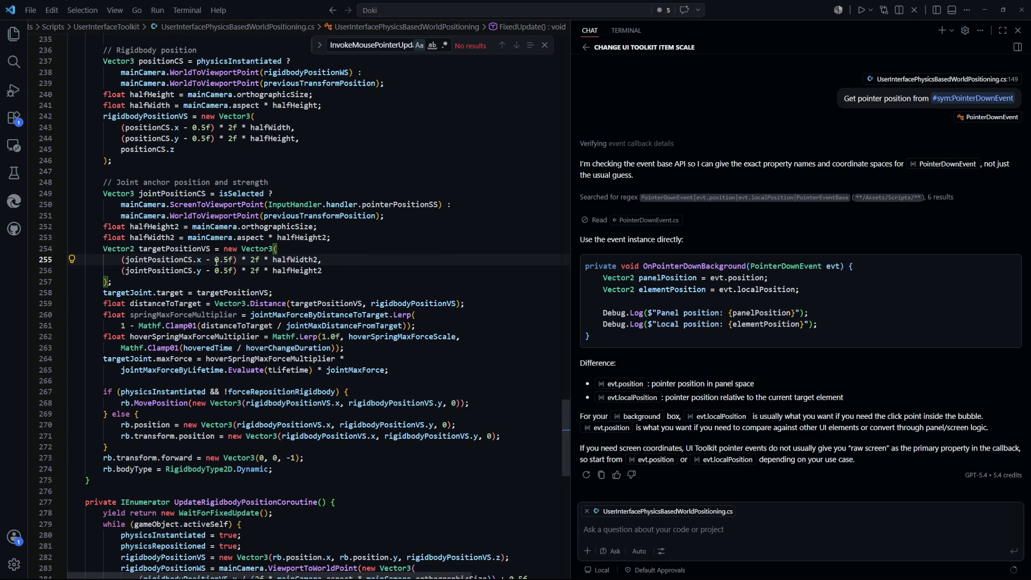
scroll(204, 262, "down", 1)
scroll(158, 264, "down", 1)
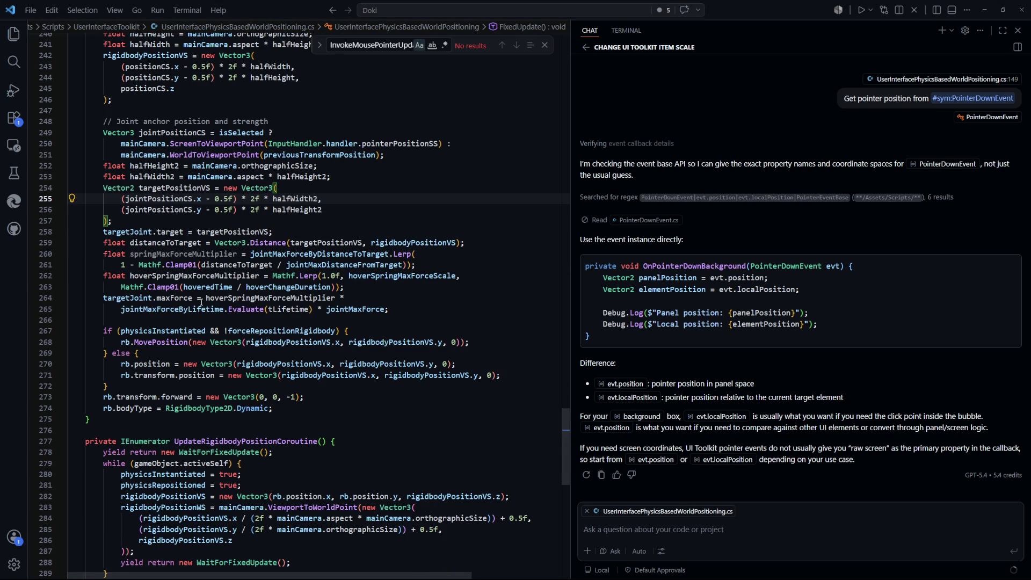
double_click(176, 298)
double_click(355, 308)
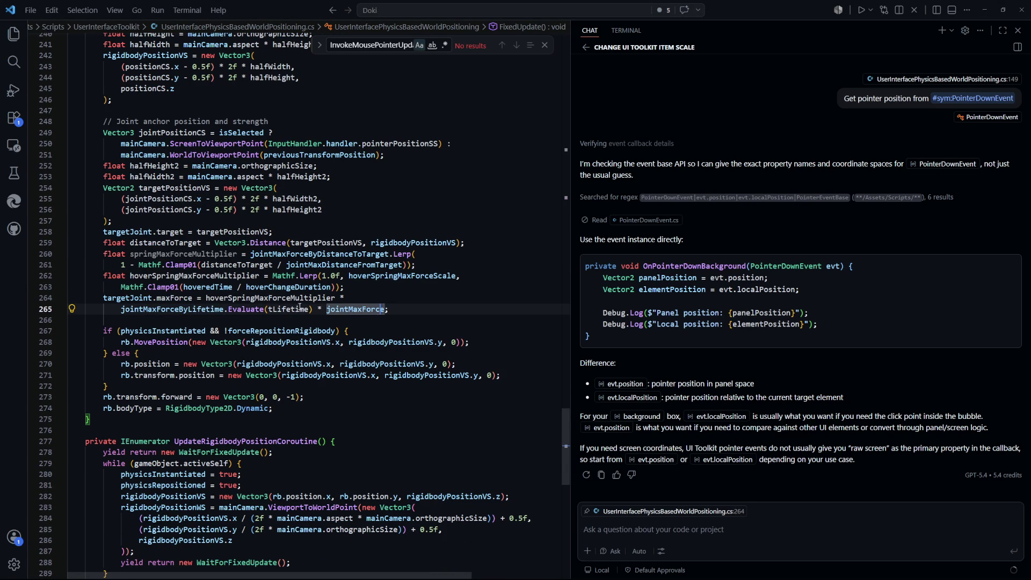
left_click(424, 309)
key("Return")
type("targe")
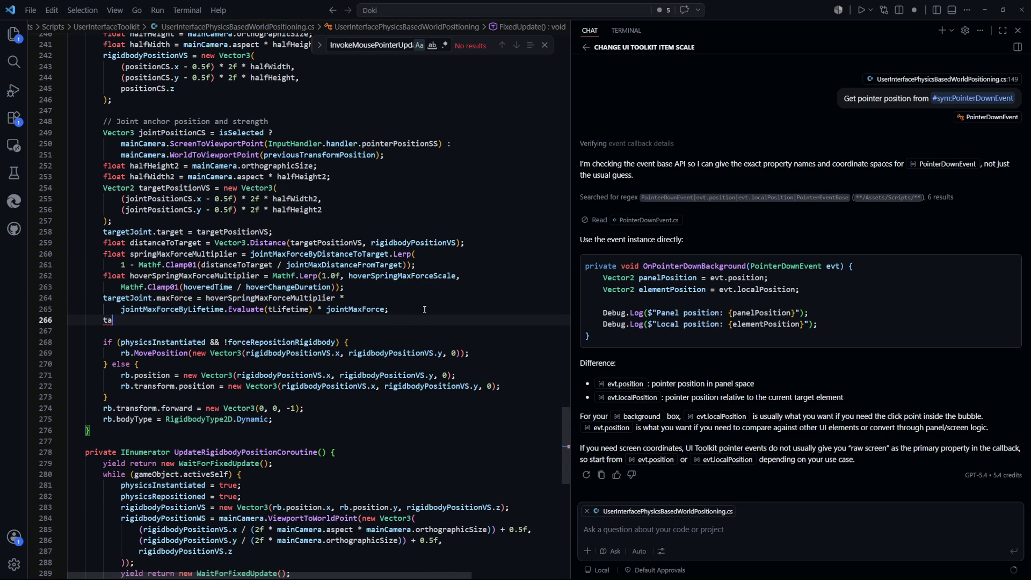
type("tJoint")
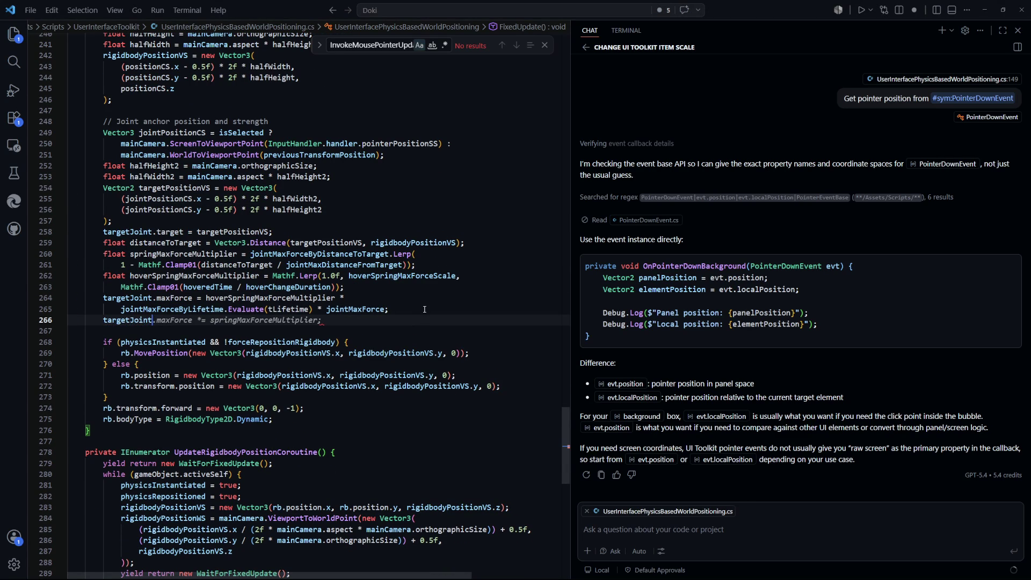
type(".maxForc")
type("e")
key("BackSpace")
key("BackSpace")
key("BackSpace")
key("BackSpace")
key("Escape")
Add an if (isSelected) branch that sets targetJoint.maxForce to 10000.0f.
type("if (is")
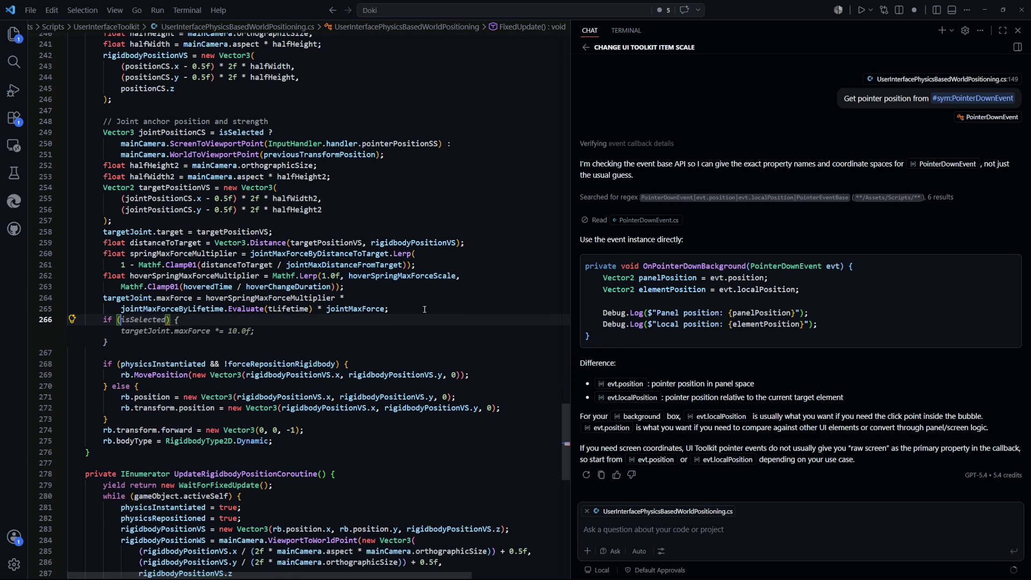
type("Selected")
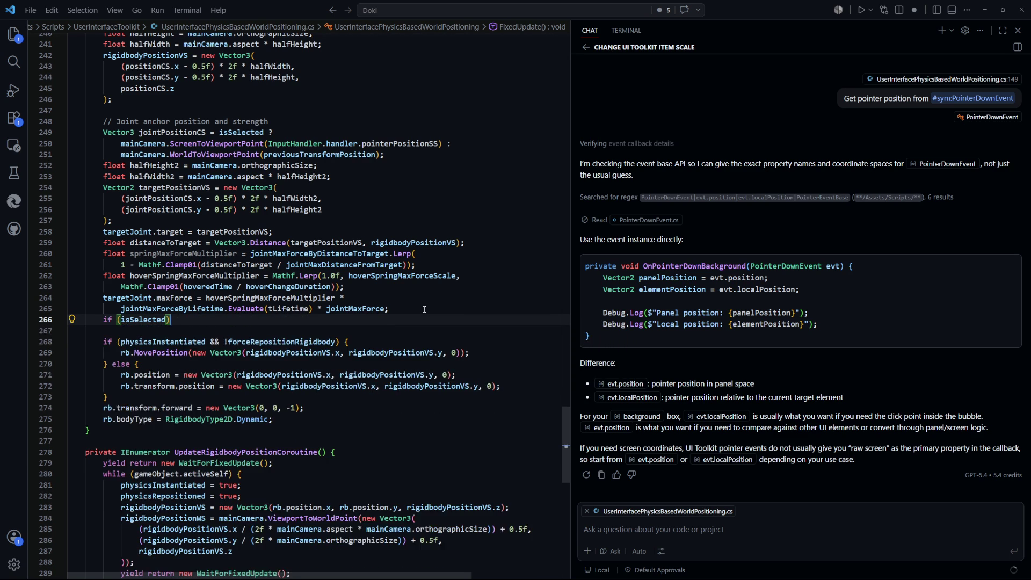
key("Return")
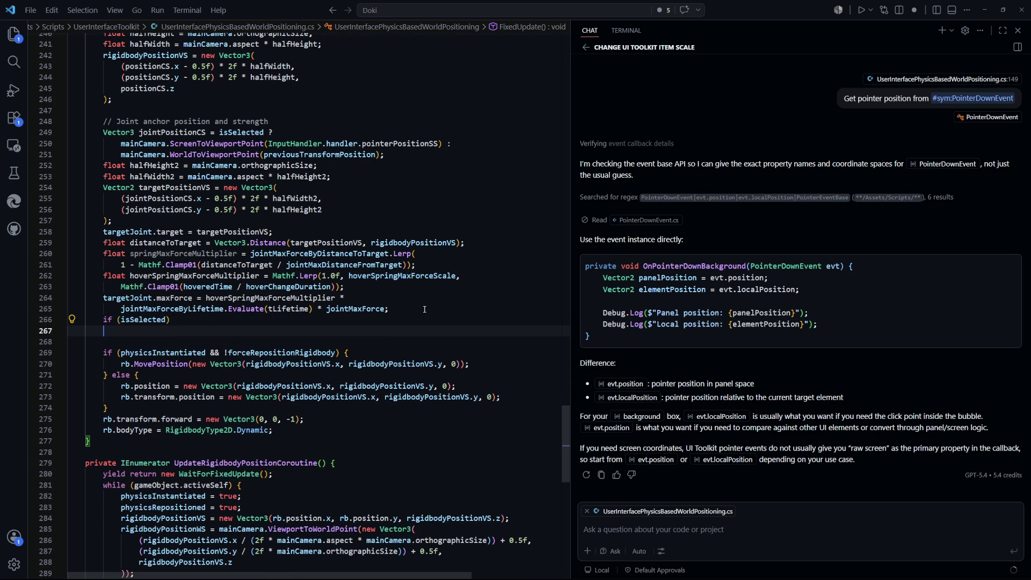
type("targ")
key("Tab")
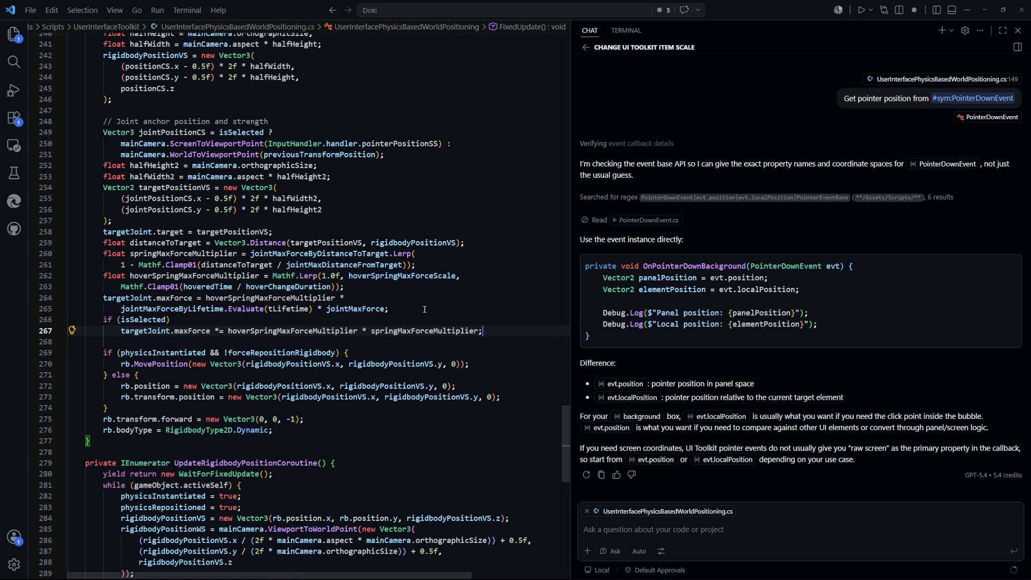
left_click_drag(511, 332, 216, 331)
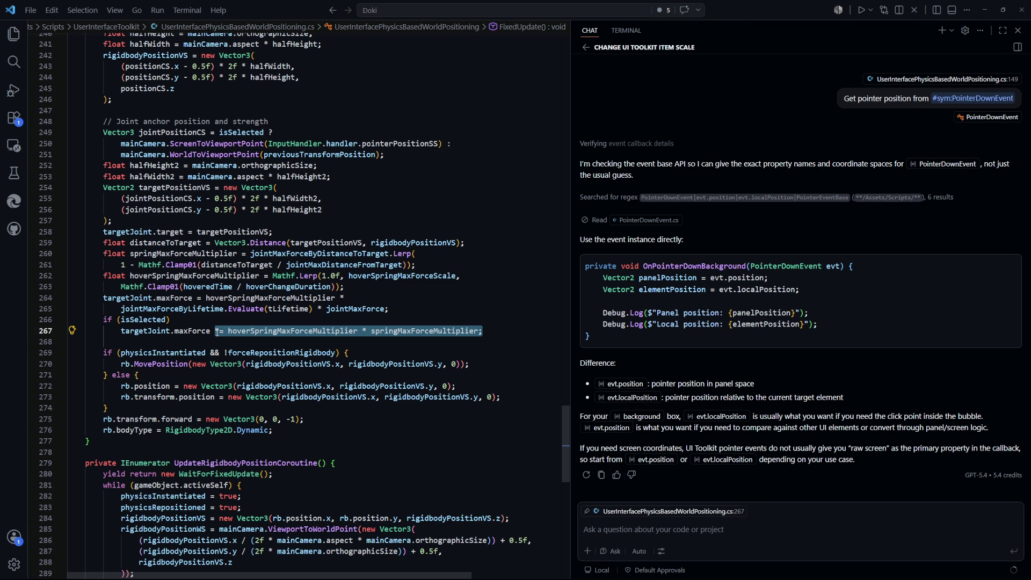
type("*")
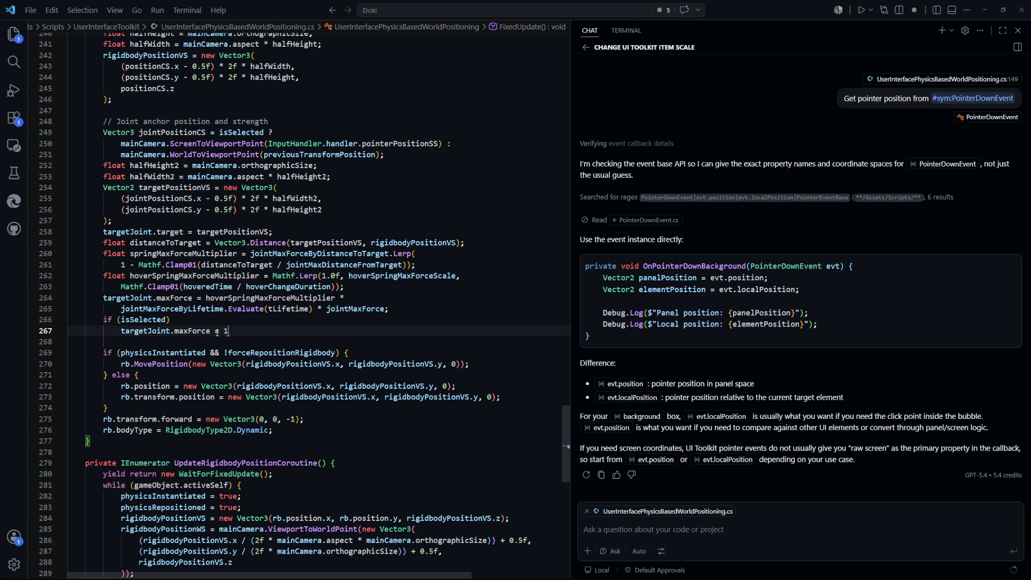
type("0.0f;")
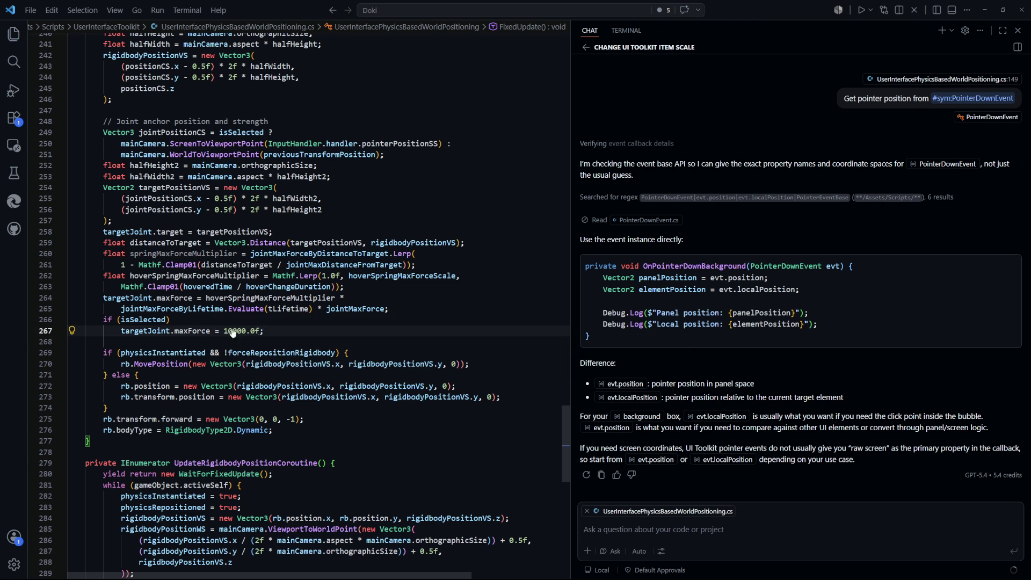
left_click(365, 317)
scroll(288, 316, "up", 5)
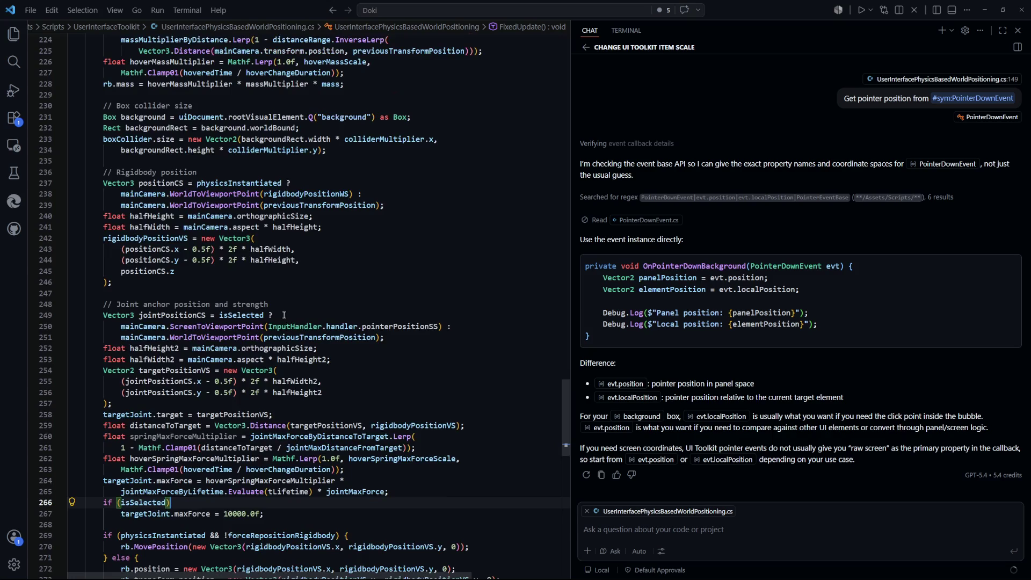
Below the rb.mass calculation, add if (isSelected) setting rb.mass to 1000.0f, then return to Unity.
scroll(264, 294, "up", 4)
left_click(366, 207)
type("'")
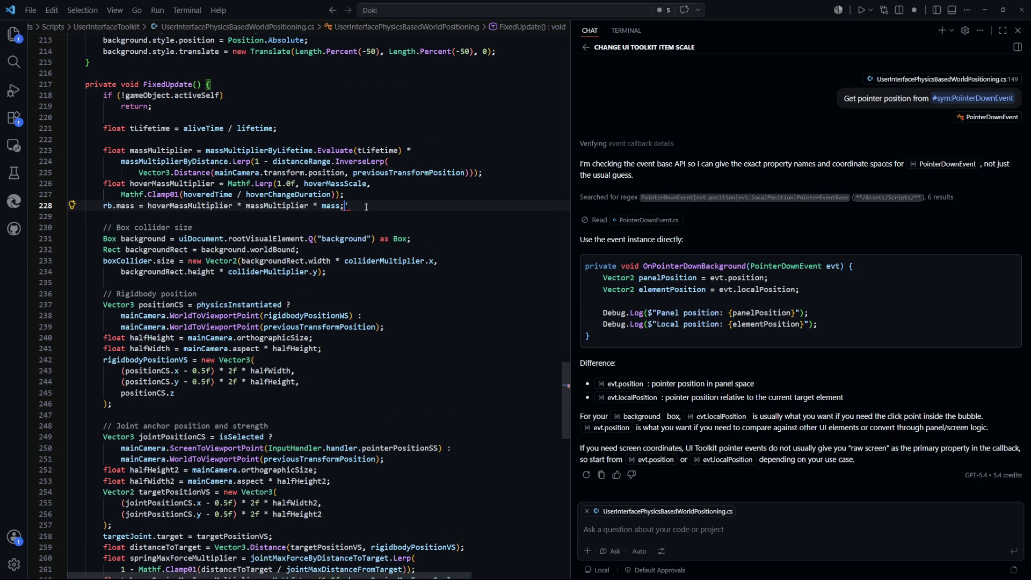
key("Return")
type("if (is")
type("S")
key("Return")
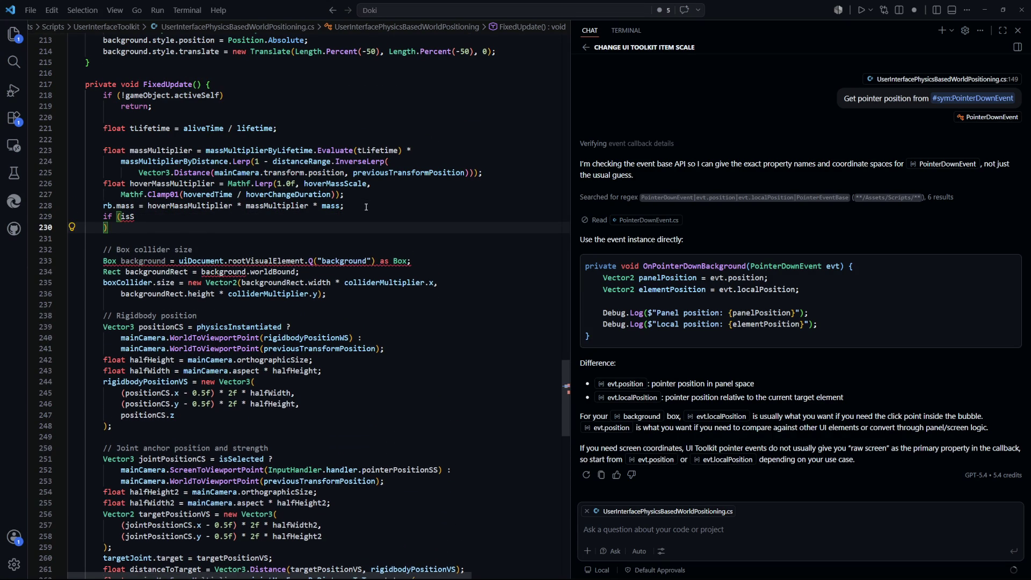
key("Tab")
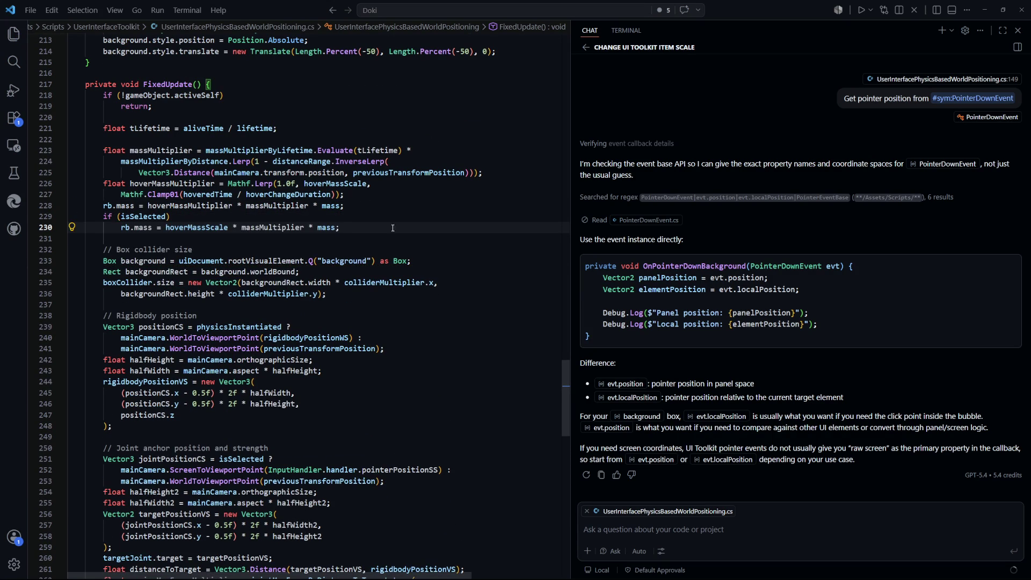
left_click_drag(341, 228, 170, 227)
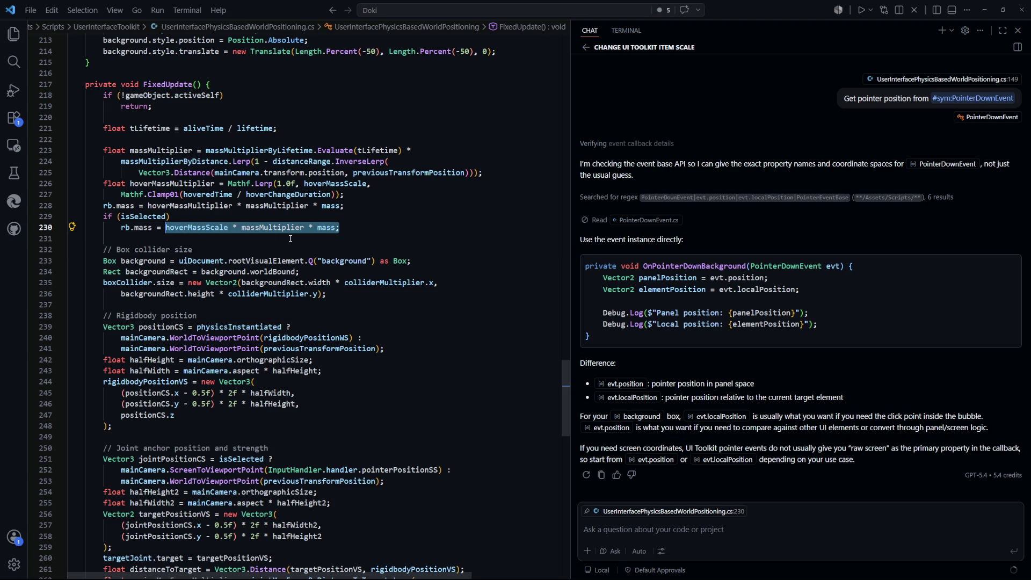
type("1000.0f;")
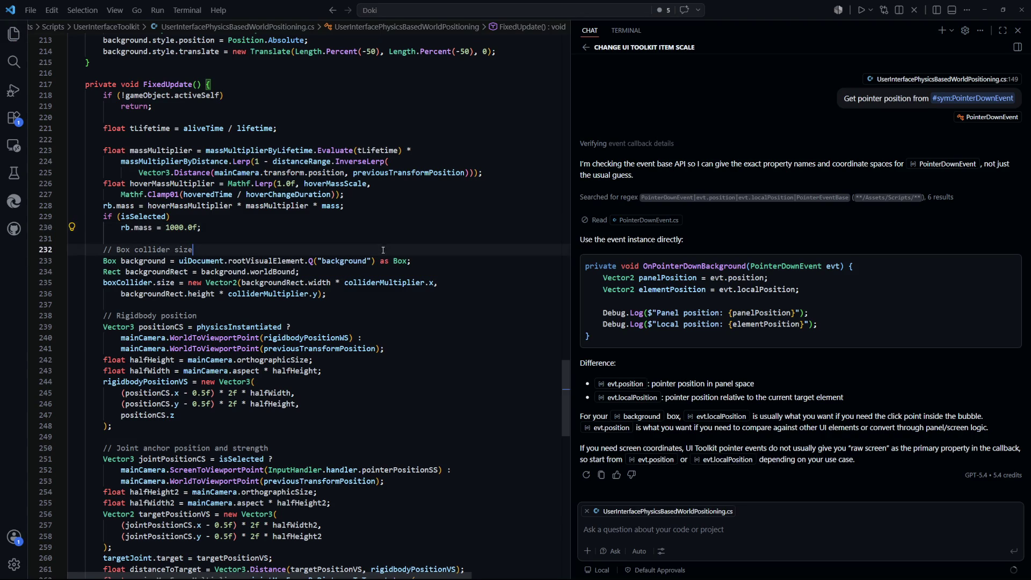
key("alt+Tab")
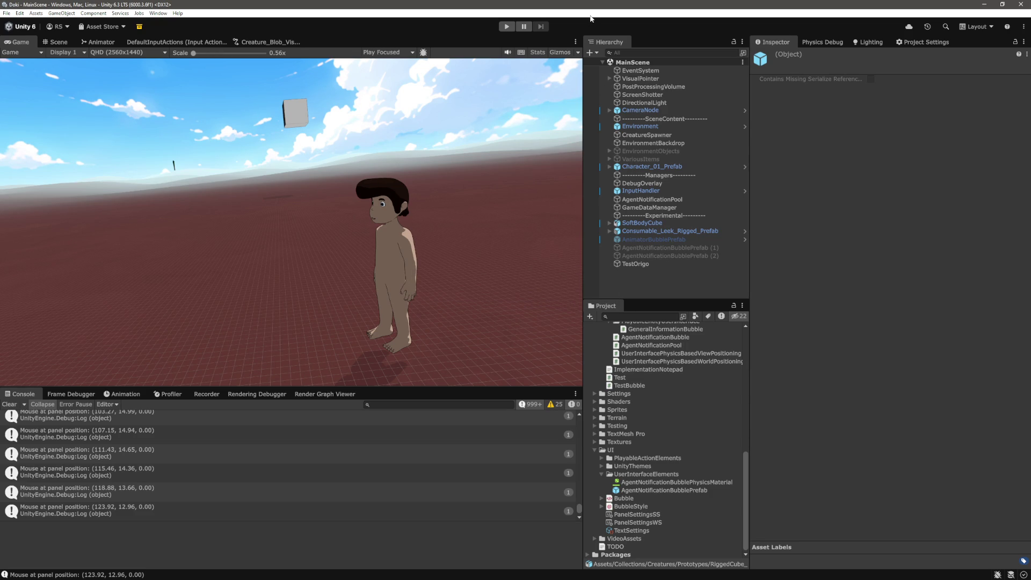
left_click(655, 223)
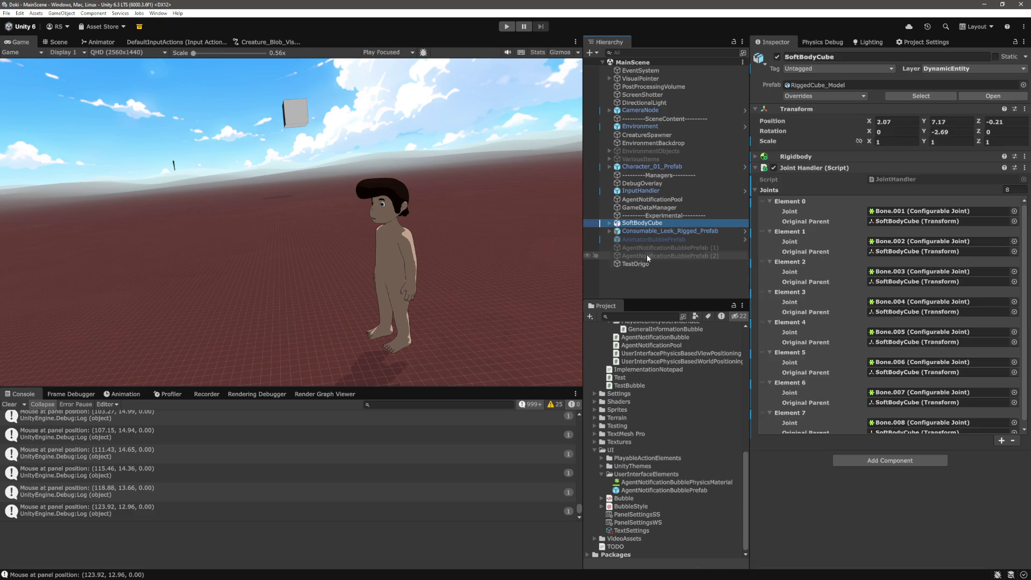
left_click(639, 282)
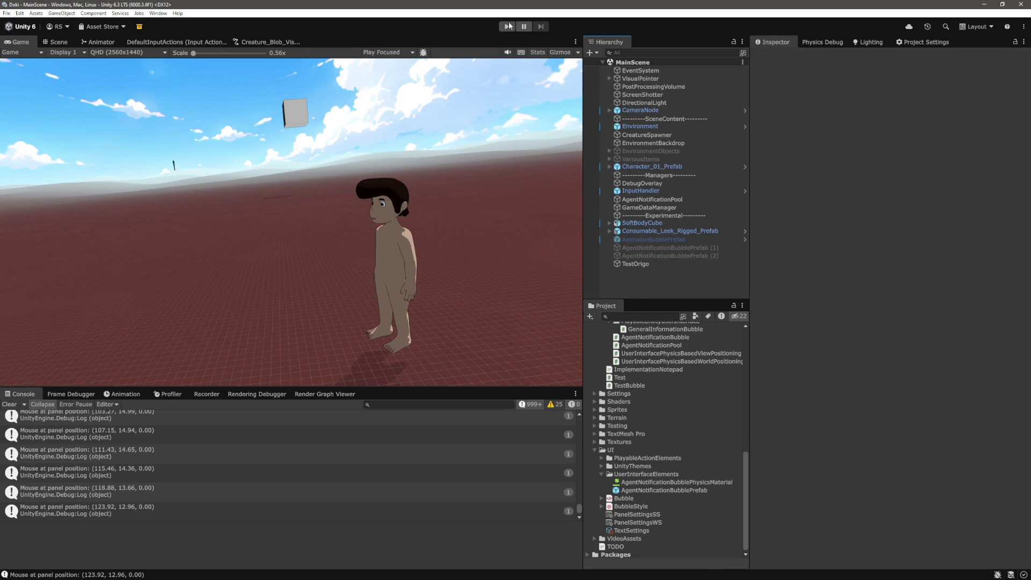